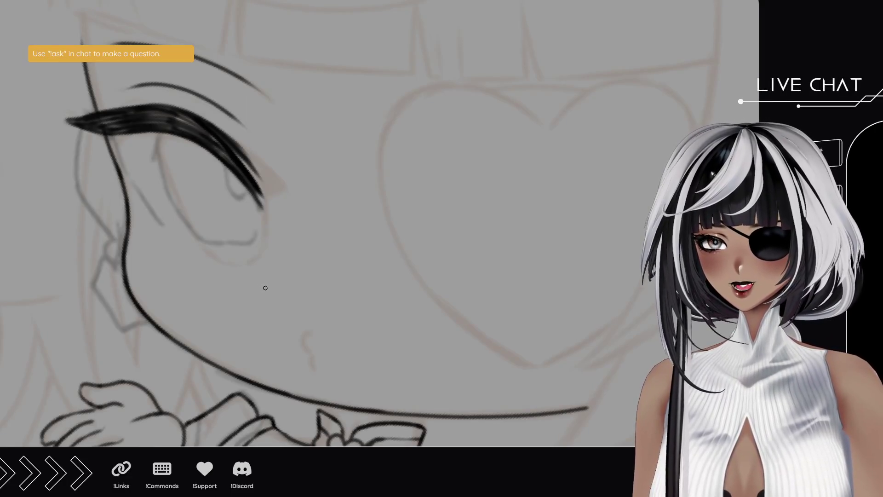
# Step: Ink the eye's lower eyelid, inner eye line and iris outline, darkening the lower lid
pyautogui.moveTo(207, 241)
pyautogui.mouseDown()
pyautogui.moveTo(235, 242)
pyautogui.moveTo(217, 242)
pyautogui.mouseUp()
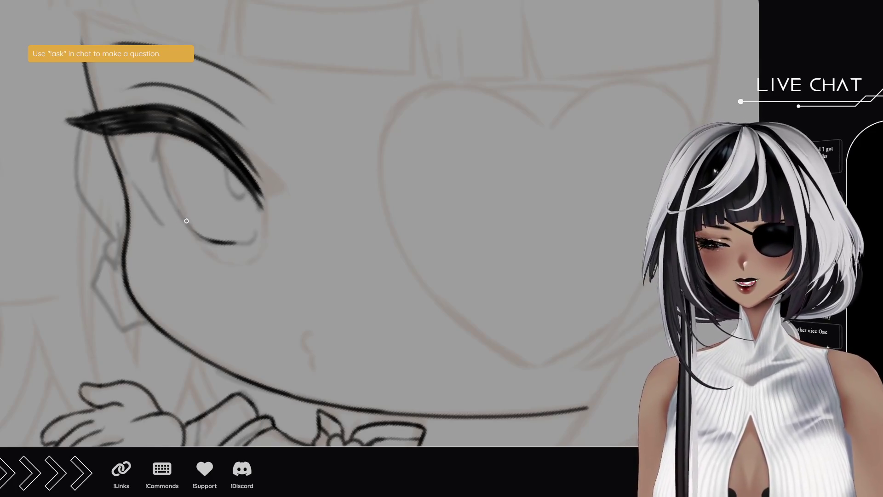
pyautogui.moveTo(202, 235); pyautogui.dragTo(161, 154)
pyautogui.moveTo(177, 200)
pyautogui.mouseDown()
pyautogui.moveTo(159, 133)
pyautogui.moveTo(159, 152)
pyautogui.moveTo(176, 130)
pyautogui.mouseUp()
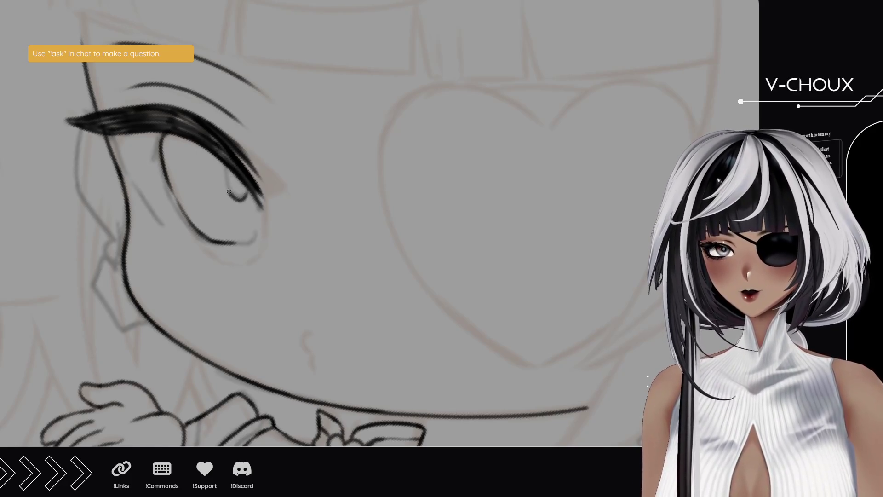
pyautogui.moveTo(245, 191)
pyautogui.mouseDown()
pyautogui.moveTo(237, 201)
pyautogui.moveTo(226, 176)
pyautogui.mouseUp()
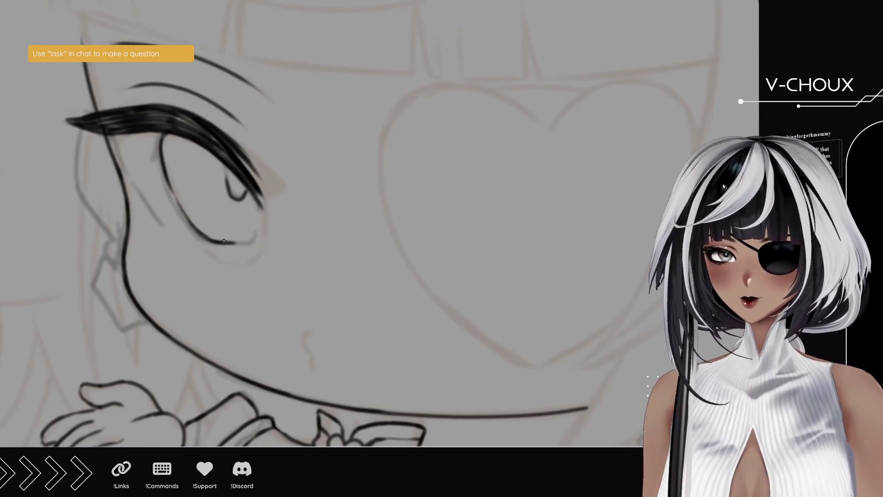
pyautogui.moveTo(219, 240)
pyautogui.mouseDown()
pyautogui.moveTo(248, 241)
pyautogui.moveTo(261, 205)
pyautogui.mouseUp()
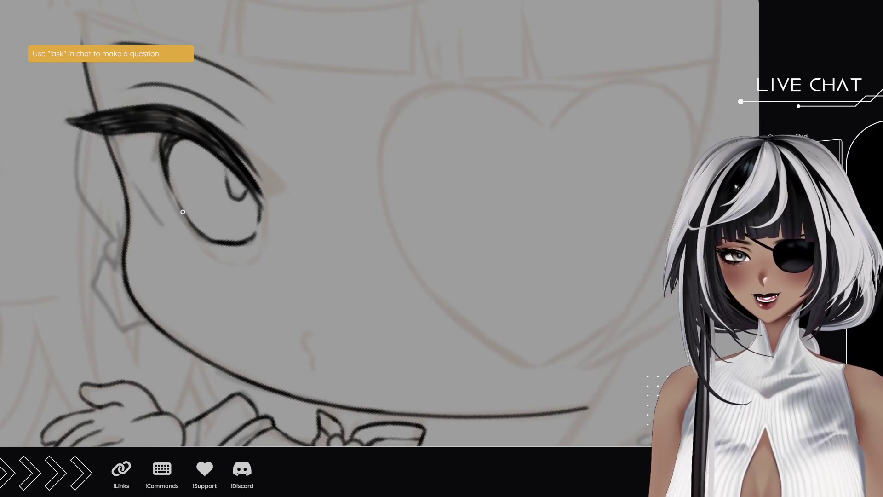
# Step: Ink and thicken the face outline beside the eye's inner corner
pyautogui.moveTo(99, 135); pyautogui.dragTo(130, 170)
pyautogui.moveTo(111, 120); pyautogui.dragTo(132, 177)
pyautogui.moveTo(108, 136)
pyautogui.mouseDown()
pyautogui.moveTo(131, 181)
pyautogui.moveTo(113, 120)
pyautogui.moveTo(131, 128)
pyautogui.moveTo(122, 121)
pyautogui.moveTo(162, 116)
pyautogui.mouseUp()
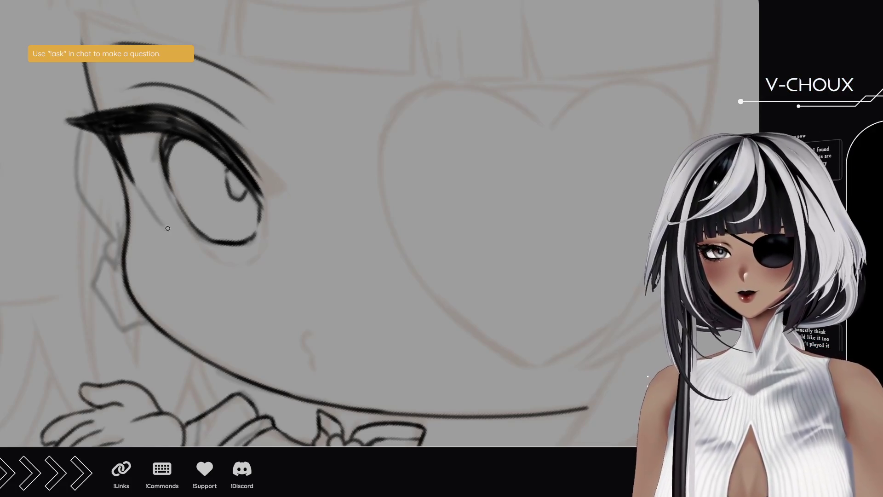
pyautogui.moveTo(141, 196); pyautogui.dragTo(166, 229)
# Step: Remove the stray cheek stroke and re-ink the lower eyelid, extending it leftward
pyautogui.hotkey('ctrl', 'z')
pyautogui.hotkey('ctrl', 'z')
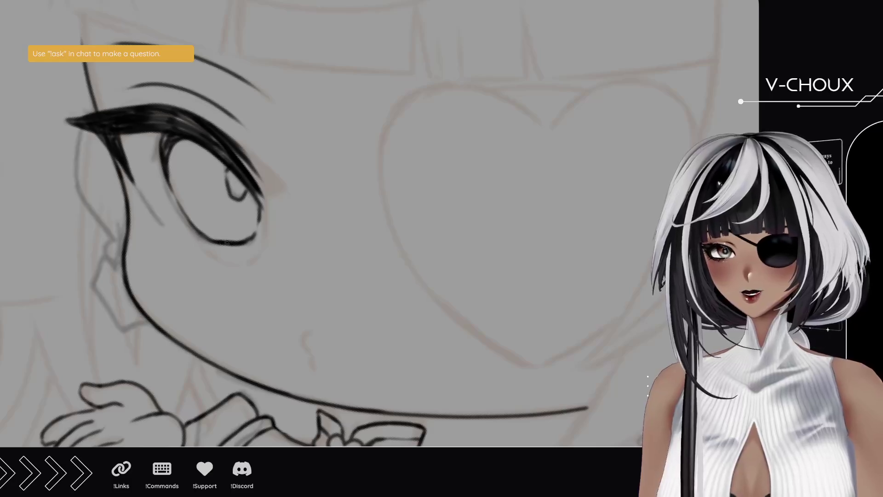
pyautogui.moveTo(215, 242); pyautogui.dragTo(178, 224)
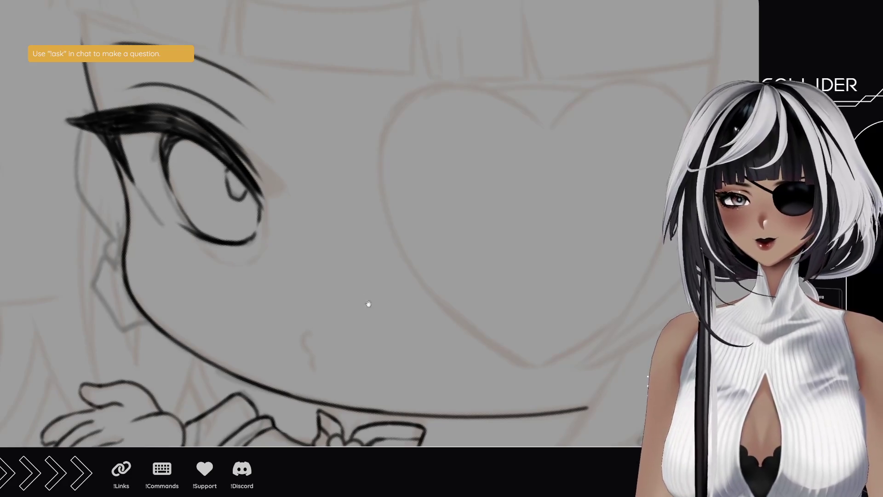
# Step: Ink the small mouth mark and the short strokes beside the chin
pyautogui.moveTo(369, 305); pyautogui.dragTo(313, 218)
pyautogui.moveTo(264, 264); pyautogui.dragTo(261, 272)
pyautogui.moveTo(260, 256)
pyautogui.mouseDown()
pyautogui.moveTo(262, 265)
pyautogui.moveTo(252, 249)
pyautogui.mouseUp()
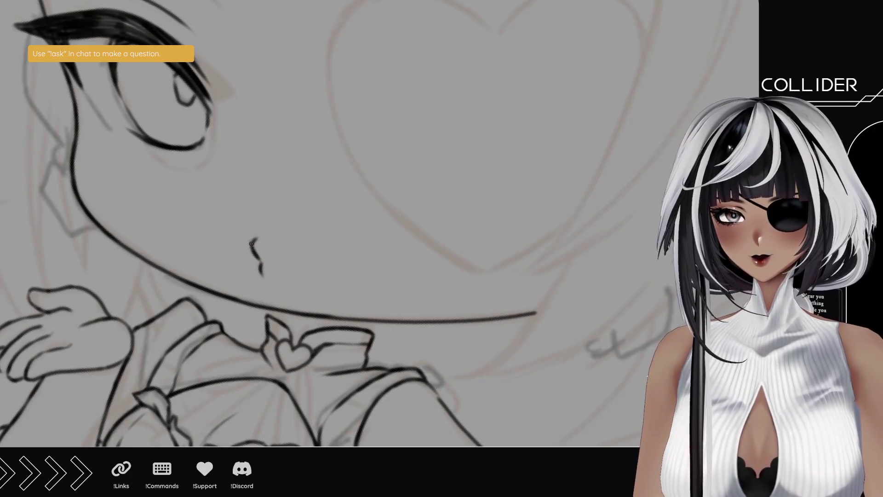
# Step: Ink the ear outline and jaw line, redrawing the ear top and darkening the face edge
pyautogui.moveTo(118, 184)
pyautogui.mouseDown()
pyautogui.moveTo(252, 217)
pyautogui.moveTo(216, 220)
pyautogui.mouseUp()
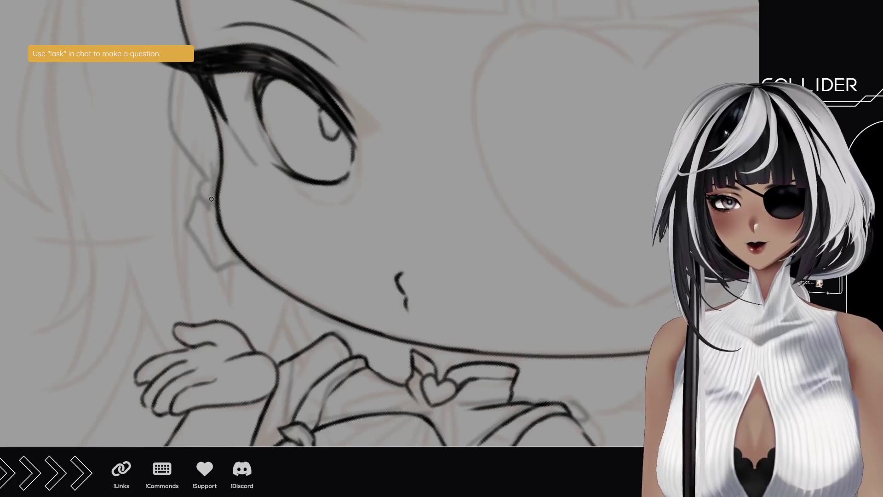
pyautogui.moveTo(216, 268)
pyautogui.mouseDown()
pyautogui.moveTo(186, 221)
pyautogui.moveTo(202, 198)
pyautogui.moveTo(217, 214)
pyautogui.mouseUp()
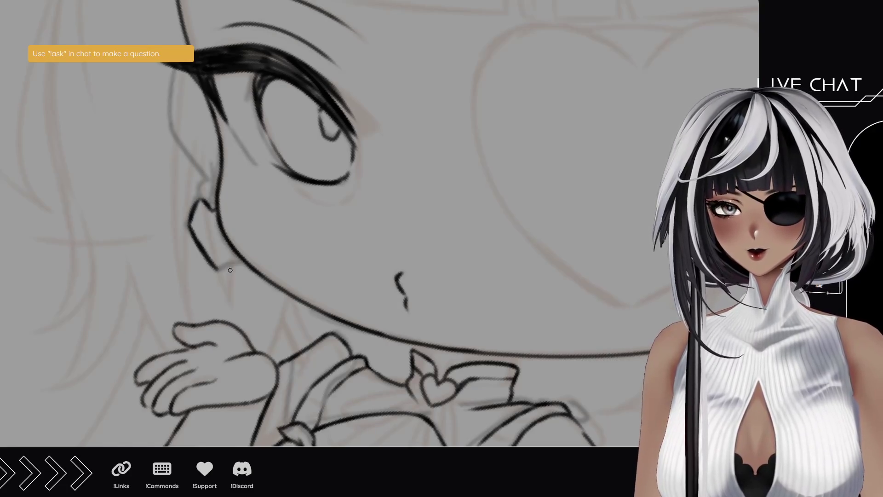
pyautogui.moveTo(218, 268); pyautogui.dragTo(237, 258)
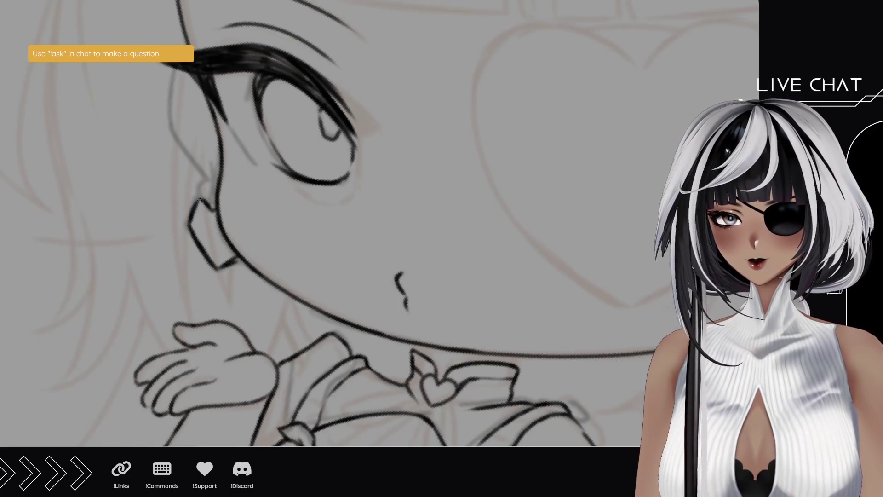
pyautogui.moveTo(212, 203)
pyautogui.mouseDown()
pyautogui.moveTo(202, 185)
pyautogui.moveTo(220, 179)
pyautogui.moveTo(209, 180)
pyautogui.moveTo(198, 219)
pyautogui.moveTo(204, 233)
pyautogui.mouseUp()
pyautogui.hotkey('ctrl', 'z')
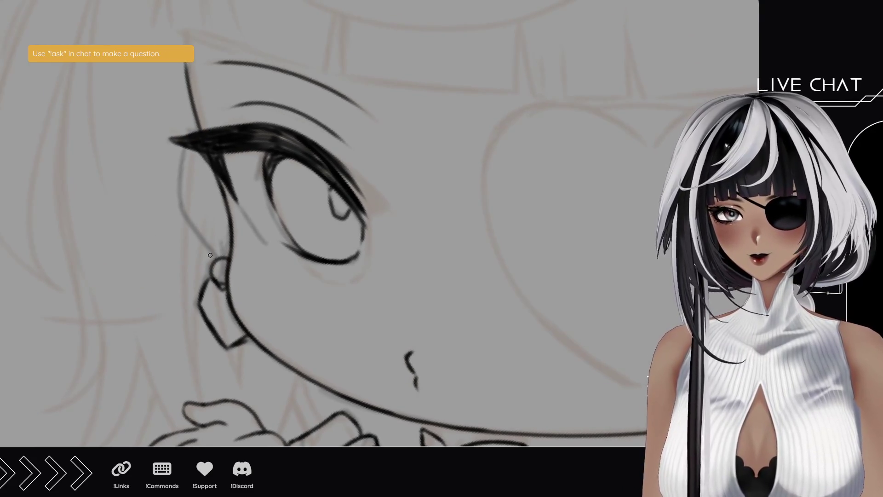
pyautogui.moveTo(214, 252); pyautogui.dragTo(190, 222)
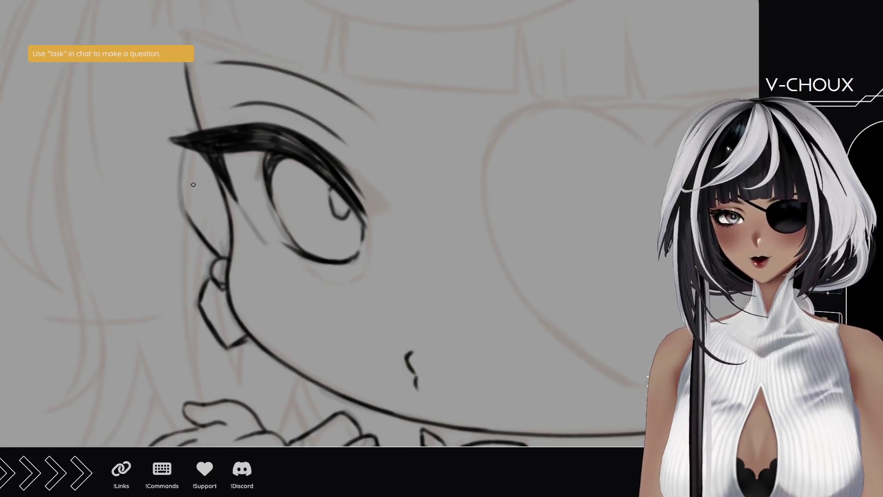
pyautogui.moveTo(187, 216); pyautogui.dragTo(190, 147)
pyautogui.scroll(-6, 371, 272)
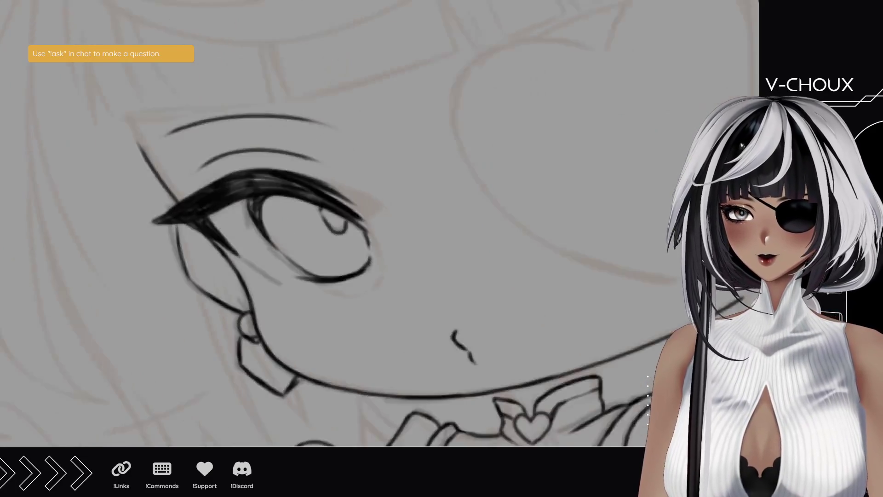
pyautogui.moveTo(371, 272); pyautogui.dragTo(264, 242)
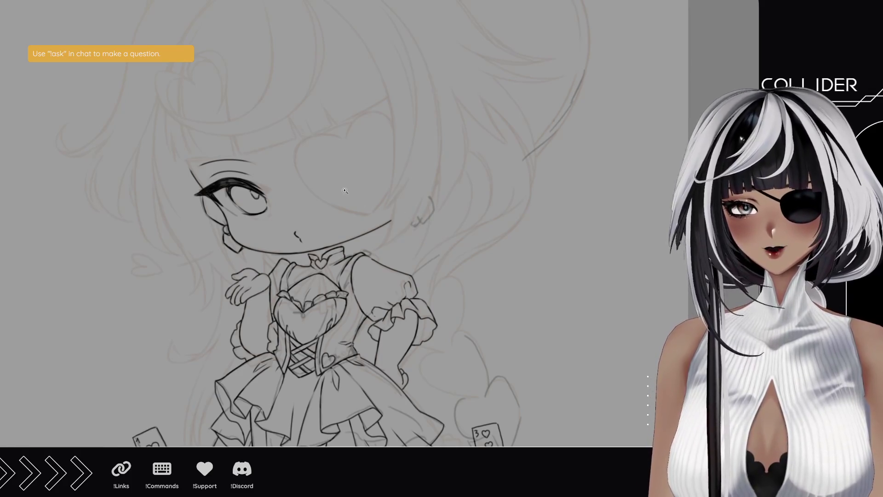
# Step: Bring the hair ornament into view at a tilted angle and ink the heart's left side
pyautogui.scroll(-1, 370, 249)
pyautogui.scroll(5, 286, 241)
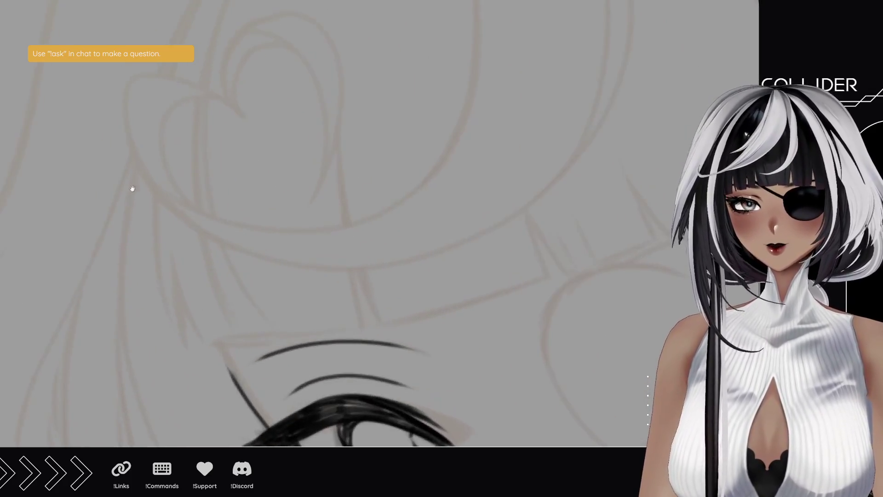
pyautogui.moveTo(132, 189); pyautogui.dragTo(154, 271)
pyautogui.moveTo(201, 345); pyautogui.dragTo(167, 330)
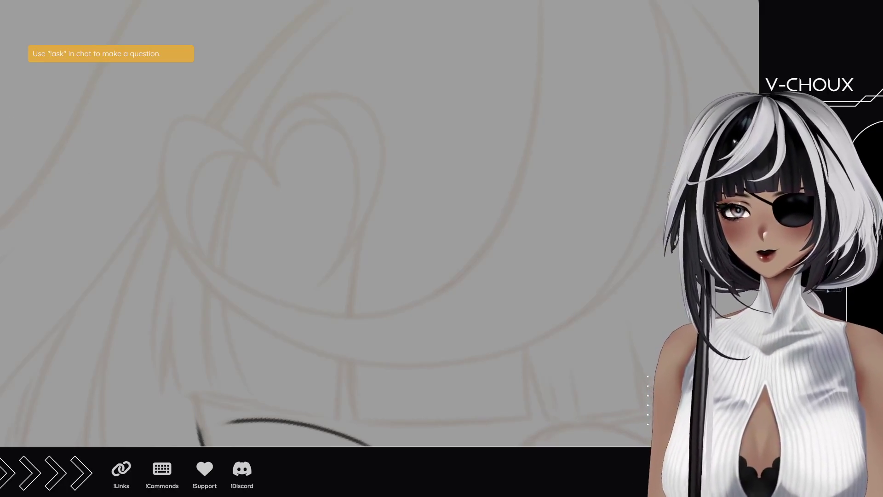
pyautogui.moveTo(239, 352)
pyautogui.mouseDown()
pyautogui.moveTo(177, 312)
pyautogui.moveTo(203, 209)
pyautogui.moveTo(195, 316)
pyautogui.moveTo(81, 182)
pyautogui.mouseUp()
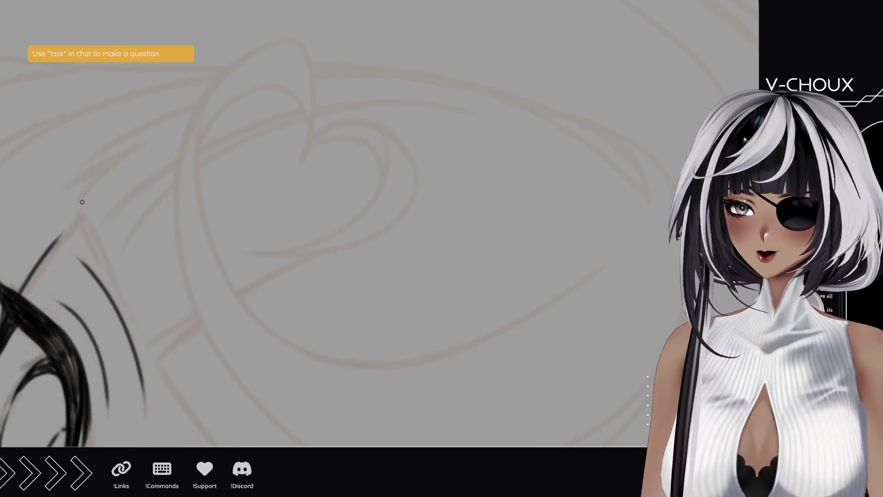
pyautogui.moveTo(278, 340); pyautogui.dragTo(212, 232)
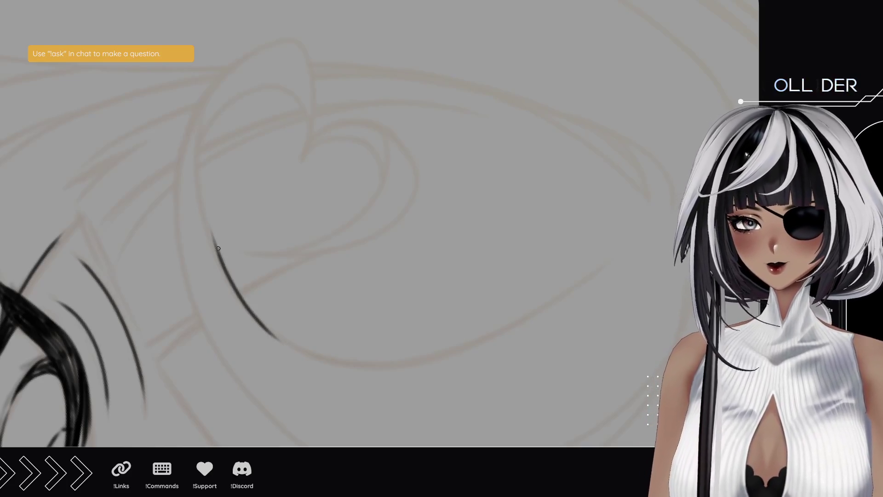
pyautogui.moveTo(222, 264); pyautogui.dragTo(196, 144)
pyautogui.moveTo(202, 197); pyautogui.dragTo(198, 107)
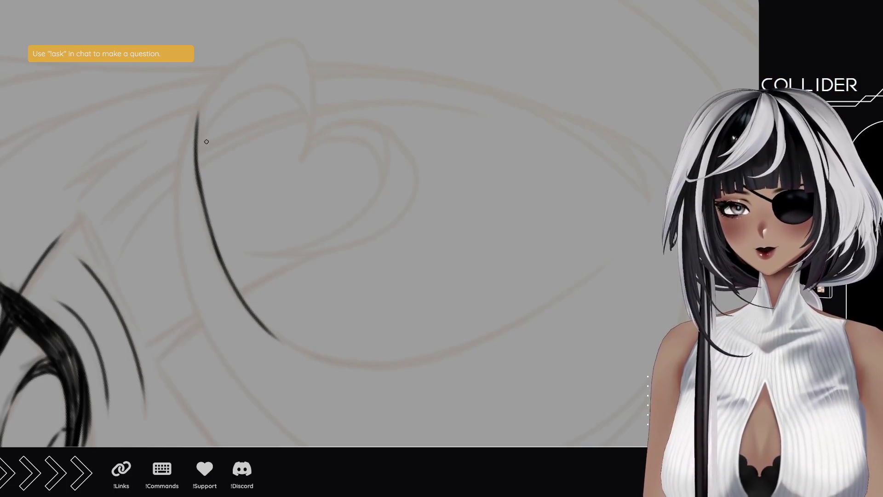
# Step: Redraw the heart's left side higher and ink the top curve of its left lobe
pyautogui.hotkey('ctrl', 'z')
pyautogui.moveTo(202, 193); pyautogui.dragTo(197, 116)
pyautogui.moveTo(198, 156)
pyautogui.mouseDown()
pyautogui.moveTo(209, 91)
pyautogui.moveTo(240, 60)
pyautogui.mouseUp()
pyautogui.moveTo(215, 94)
pyautogui.mouseDown()
pyautogui.moveTo(298, 40)
pyautogui.moveTo(311, 138)
pyautogui.mouseUp()
pyautogui.hotkey('ctrl', 'z')
pyautogui.moveTo(297, 41)
pyautogui.mouseDown()
pyautogui.moveTo(326, 94)
pyautogui.moveTo(304, 157)
pyautogui.moveTo(298, 40)
pyautogui.moveTo(324, 82)
pyautogui.moveTo(297, 160)
pyautogui.moveTo(311, 138)
pyautogui.moveTo(415, 171)
pyautogui.moveTo(285, 249)
pyautogui.mouseUp()
pyautogui.hotkey('ctrl', 'z')
# Step: Retouch the heart's center notch and ink the long sweeping contour up its left side
pyautogui.moveTo(308, 128)
pyautogui.mouseDown()
pyautogui.moveTo(306, 148)
pyautogui.moveTo(315, 116)
pyautogui.mouseUp()
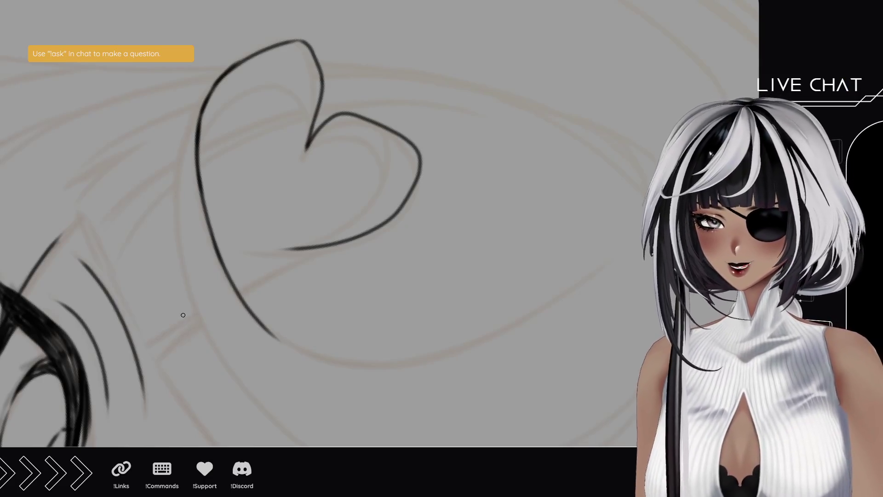
pyautogui.moveTo(220, 359); pyautogui.dragTo(185, 282)
pyautogui.hotkey('ctrl', 'z')
pyautogui.moveTo(233, 375)
pyautogui.mouseDown()
pyautogui.moveTo(194, 313)
pyautogui.moveTo(177, 253)
pyautogui.mouseUp()
pyautogui.hotkey('ctrl', 'z')
pyautogui.moveTo(220, 353)
pyautogui.mouseDown()
pyautogui.moveTo(182, 248)
pyautogui.moveTo(182, 168)
pyautogui.mouseUp()
pyautogui.moveTo(186, 211); pyautogui.dragTo(181, 135)
pyautogui.moveTo(184, 165); pyautogui.dragTo(203, 109)
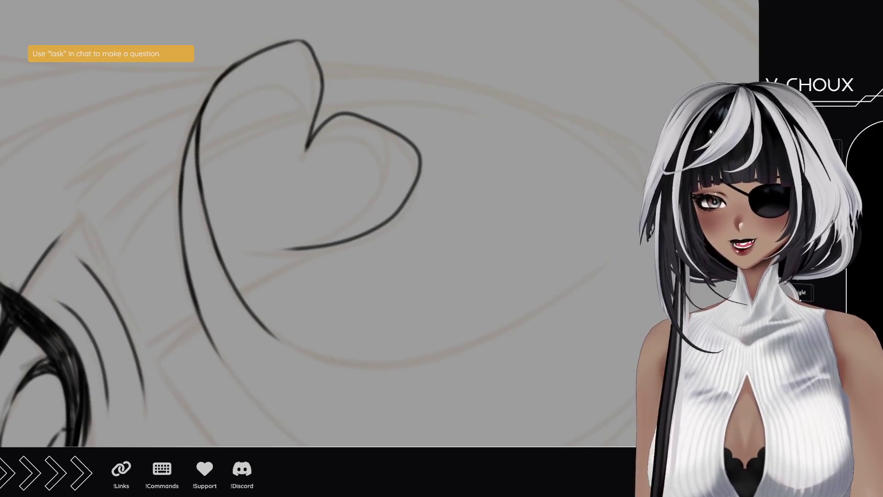
# Step: With the canvas upright, ink the inner heart outline along the left curve and right lobe
pyautogui.hotkey('ctrl', '0')
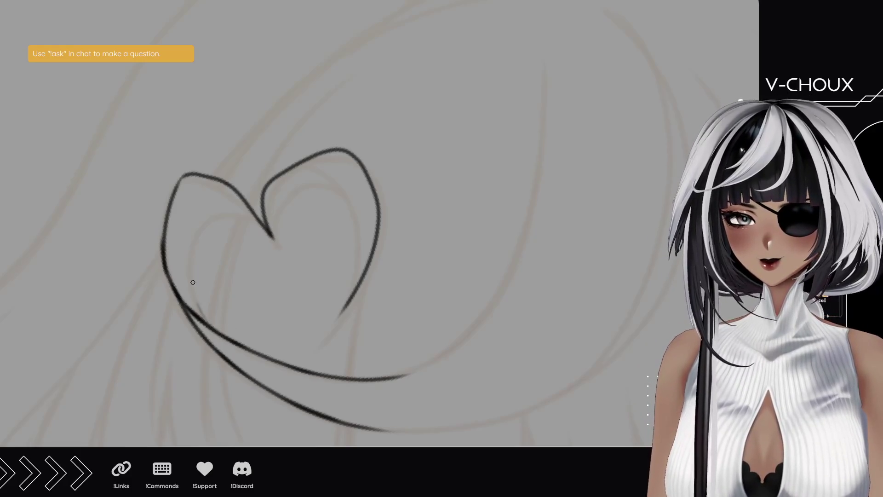
pyautogui.moveTo(217, 331)
pyautogui.mouseDown()
pyautogui.moveTo(192, 267)
pyautogui.moveTo(195, 243)
pyautogui.moveTo(213, 221)
pyautogui.moveTo(239, 219)
pyautogui.moveTo(221, 216)
pyautogui.moveTo(276, 237)
pyautogui.mouseUp()
pyautogui.hotkey('ctrl', 'z')
pyautogui.scroll(-2, 291, 200)
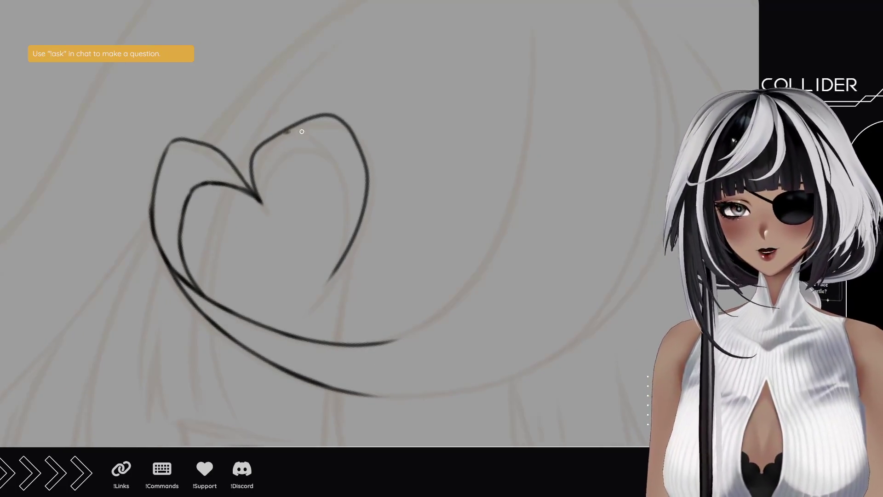
pyautogui.moveTo(277, 132); pyautogui.dragTo(325, 147)
pyautogui.hotkey('ctrl', 'z')
pyautogui.moveTo(279, 130)
pyautogui.mouseDown()
pyautogui.moveTo(331, 159)
pyautogui.moveTo(343, 193)
pyautogui.mouseUp()
pyautogui.hotkey('ctrl', 'z')
pyautogui.moveTo(323, 148)
pyautogui.mouseDown()
pyautogui.moveTo(344, 195)
pyautogui.moveTo(336, 260)
pyautogui.moveTo(317, 292)
pyautogui.mouseUp()
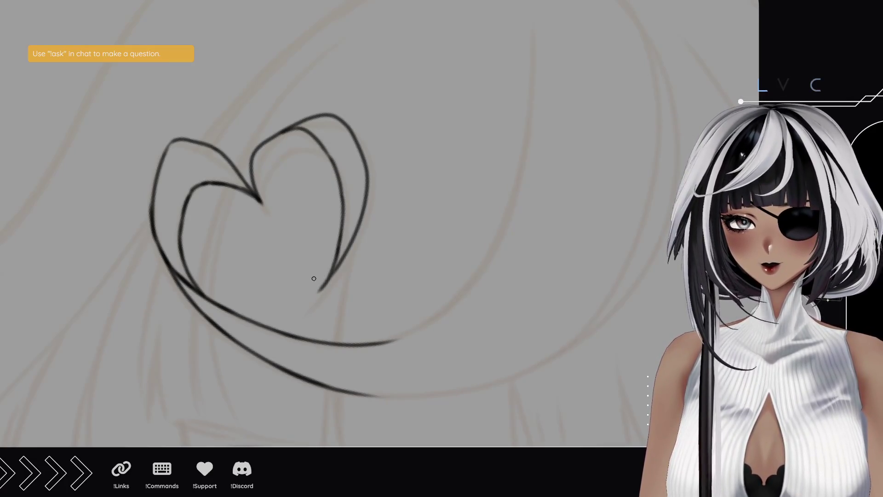
# Step: Ink the inner stroke rising from the heart's notch, redrawing its upper end
pyautogui.moveTo(363, 230)
pyautogui.mouseDown()
pyautogui.moveTo(370, 213)
pyautogui.moveTo(299, 227)
pyautogui.moveTo(339, 250)
pyautogui.mouseUp()
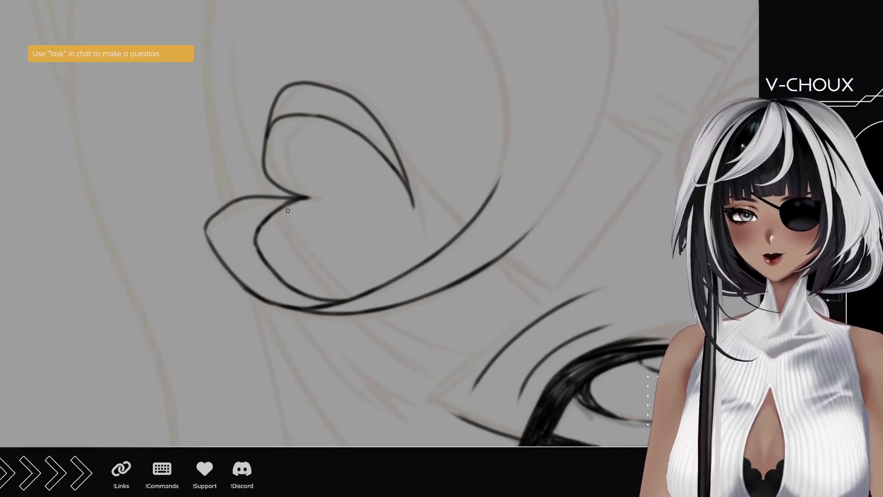
pyautogui.moveTo(308, 197)
pyautogui.mouseDown()
pyautogui.moveTo(288, 173)
pyautogui.moveTo(287, 152)
pyautogui.moveTo(289, 138)
pyautogui.moveTo(315, 116)
pyautogui.mouseUp()
pyautogui.hotkey('ctrl', 'z')
pyautogui.moveTo(289, 146); pyautogui.dragTo(315, 116)
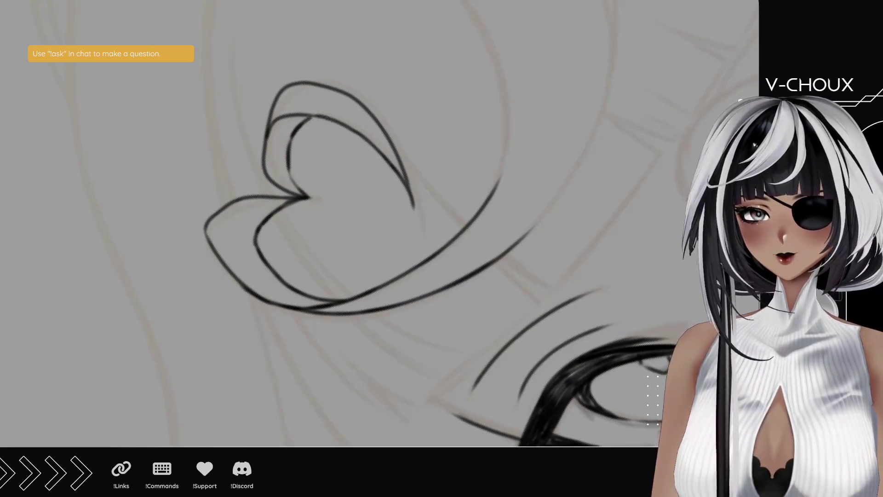
pyautogui.scroll(-5, 391, 284)
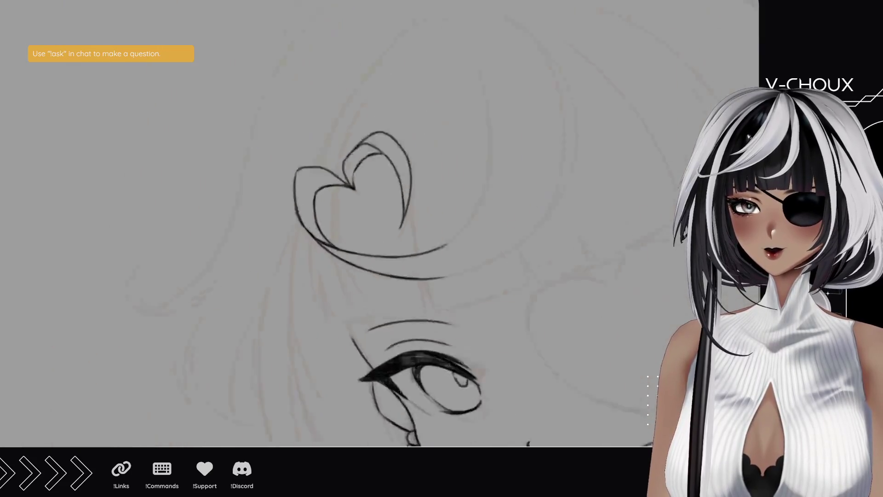
# Step: Zoom in on the head and start a hair line beside the heart ornament
pyautogui.moveTo(391, 283); pyautogui.dragTo(271, 284)
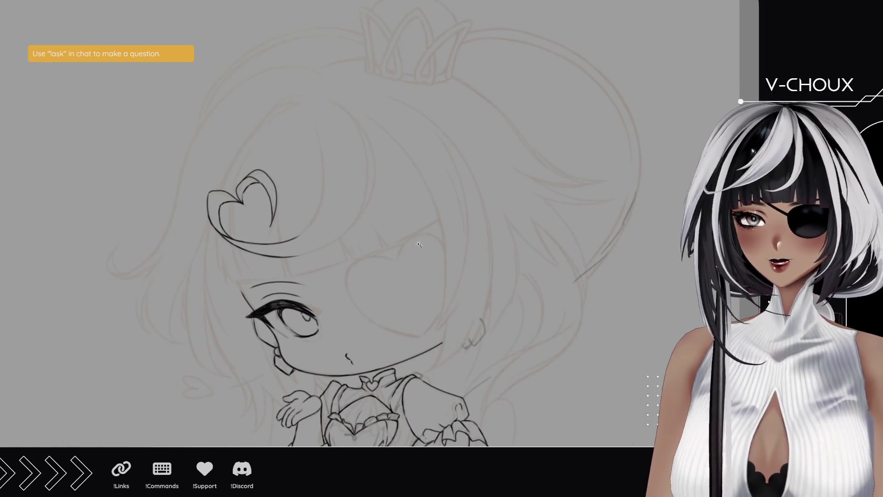
pyautogui.click(376, 205)
pyautogui.moveTo(176, 240)
pyautogui.mouseDown()
pyautogui.moveTo(201, 208)
pyautogui.moveTo(224, 222)
pyautogui.mouseUp()
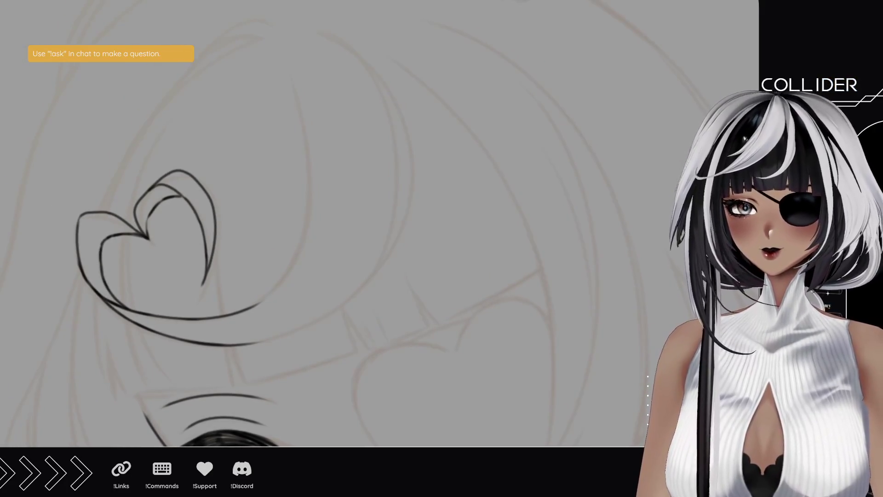
pyautogui.moveTo(184, 136)
pyautogui.mouseDown()
pyautogui.moveTo(205, 333)
pyautogui.moveTo(469, 312)
pyautogui.moveTo(321, 299)
pyautogui.mouseUp()
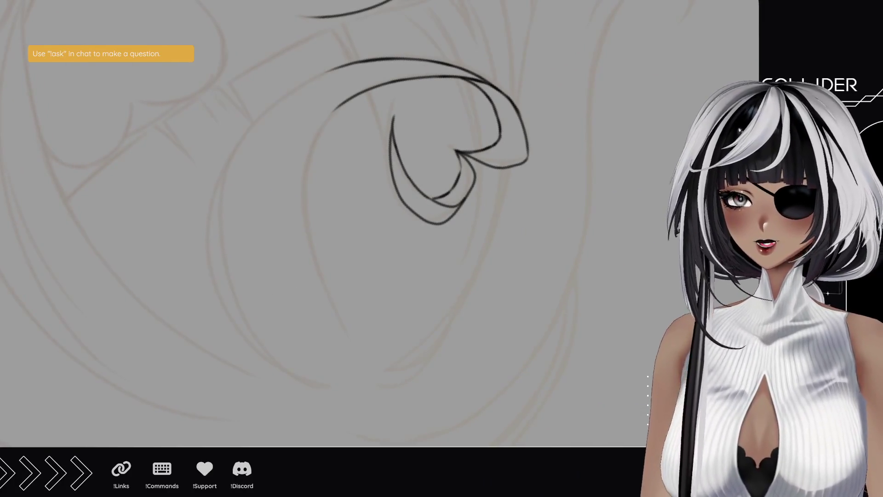
pyautogui.moveTo(369, 367); pyautogui.dragTo(315, 259)
pyautogui.hotkey('ctrl', 'z')
pyautogui.moveTo(355, 347); pyautogui.dragTo(322, 275)
pyautogui.hotkey('ctrl', 'z')
# Step: Extend the hair line up-left toward the top of the head
pyautogui.moveTo(349, 338); pyautogui.dragTo(314, 234)
pyautogui.moveTo(324, 283); pyautogui.dragTo(308, 195)
pyautogui.hotkey('ctrl', 'z')
pyautogui.moveTo(323, 283); pyautogui.dragTo(306, 186)
pyautogui.moveTo(307, 230)
pyautogui.mouseDown()
pyautogui.moveTo(309, 153)
pyautogui.moveTo(325, 127)
pyautogui.moveTo(316, 138)
pyautogui.mouseUp()
pyautogui.hotkey('ctrl', 'z')
pyautogui.hotkey('ctrl', 'z')
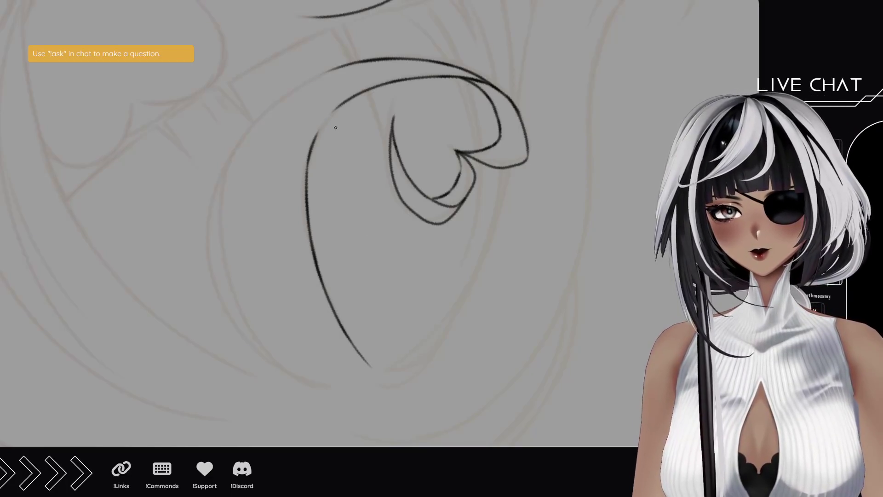
pyautogui.moveTo(373, 230)
pyautogui.mouseDown()
pyautogui.moveTo(322, 256)
pyautogui.moveTo(358, 267)
pyautogui.mouseUp()
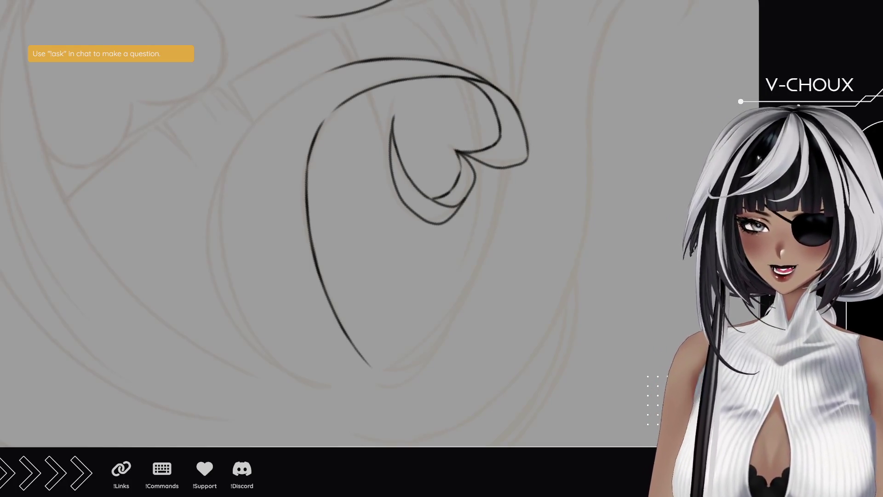
# Step: Ink the left edge of the hair strand and join it to the upper curve
pyautogui.click(340, 108)
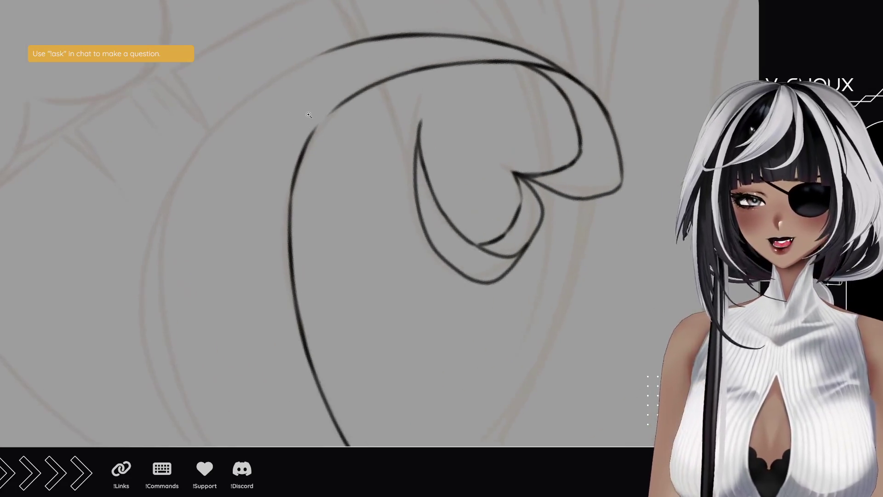
pyautogui.moveTo(350, 216)
pyautogui.mouseDown()
pyautogui.moveTo(374, 217)
pyautogui.moveTo(322, 133)
pyautogui.mouseUp()
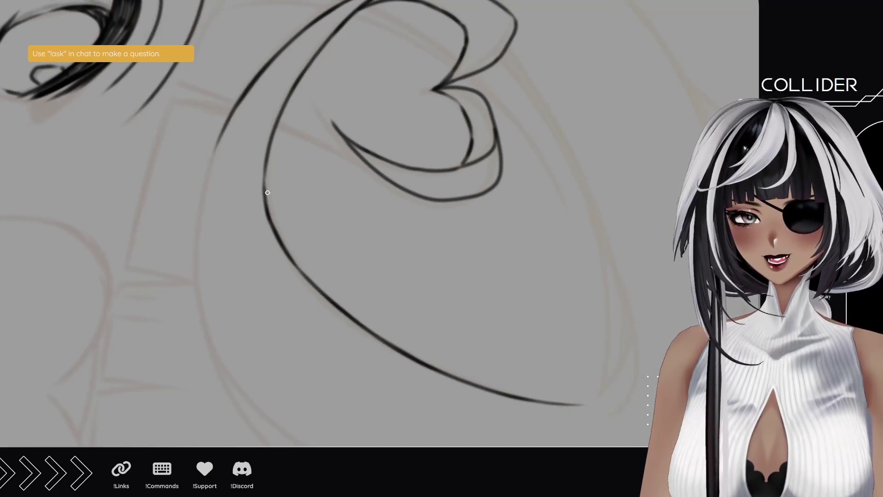
pyautogui.scroll(-3, 221, 295)
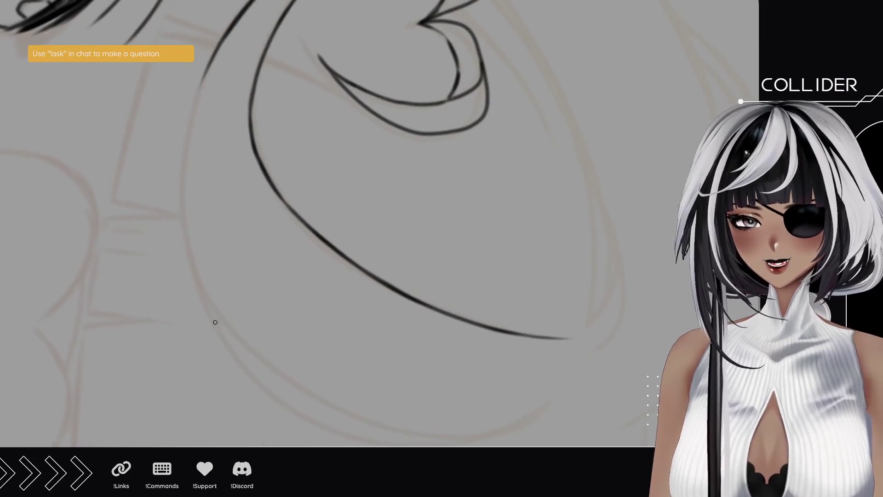
pyautogui.moveTo(270, 394)
pyautogui.mouseDown()
pyautogui.moveTo(244, 371)
pyautogui.moveTo(185, 256)
pyautogui.mouseUp()
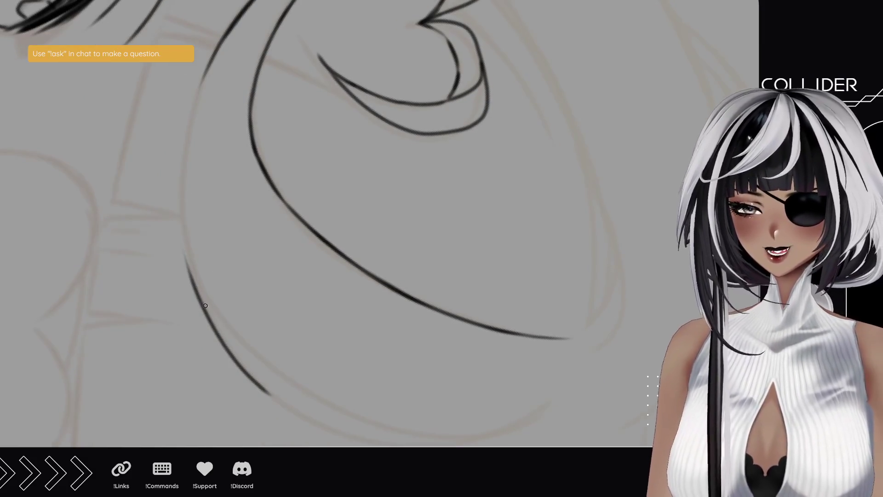
pyautogui.scroll(2, 206, 305)
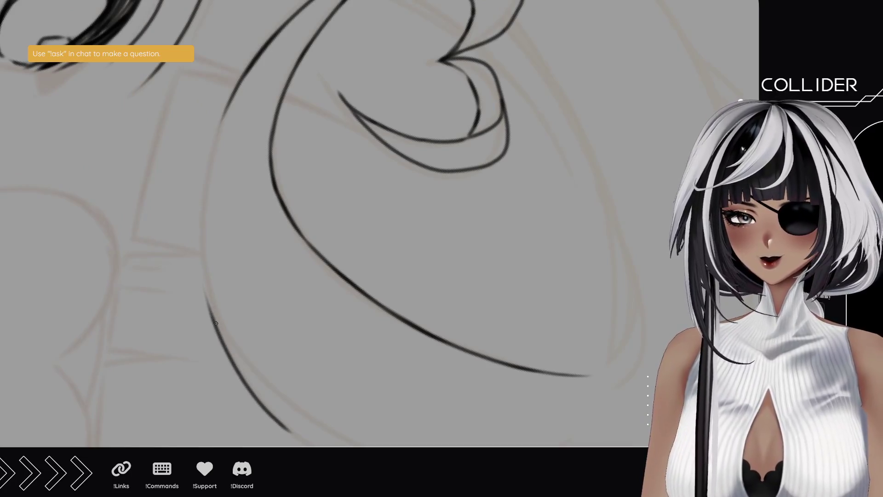
pyautogui.moveTo(216, 324); pyautogui.dragTo(209, 188)
pyautogui.moveTo(207, 268); pyautogui.dragTo(207, 154)
pyautogui.moveTo(204, 191); pyautogui.dragTo(225, 113)
# Step: Draw the long outer hair curve and thicken its upper-left section
pyautogui.moveTo(262, 291); pyautogui.dragTo(292, 306)
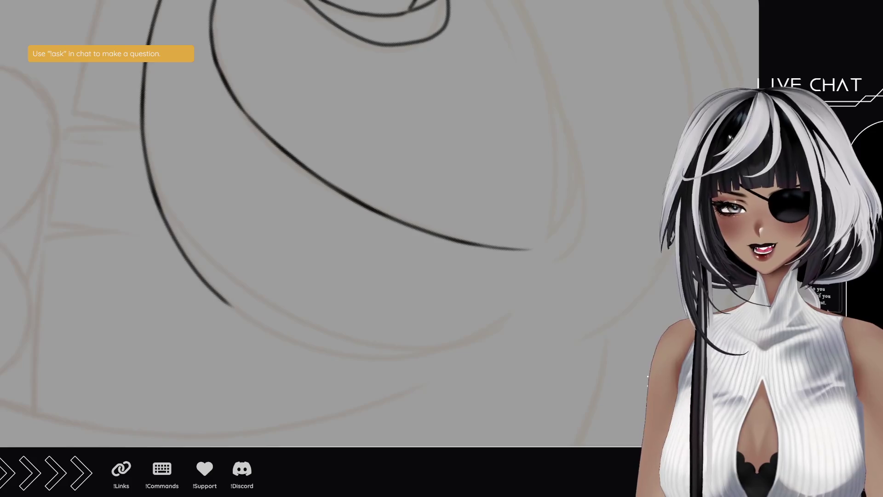
pyautogui.moveTo(192, 362)
pyautogui.mouseDown()
pyautogui.moveTo(181, 246)
pyautogui.moveTo(203, 188)
pyautogui.moveTo(166, 316)
pyautogui.moveTo(17, 190)
pyautogui.mouseUp()
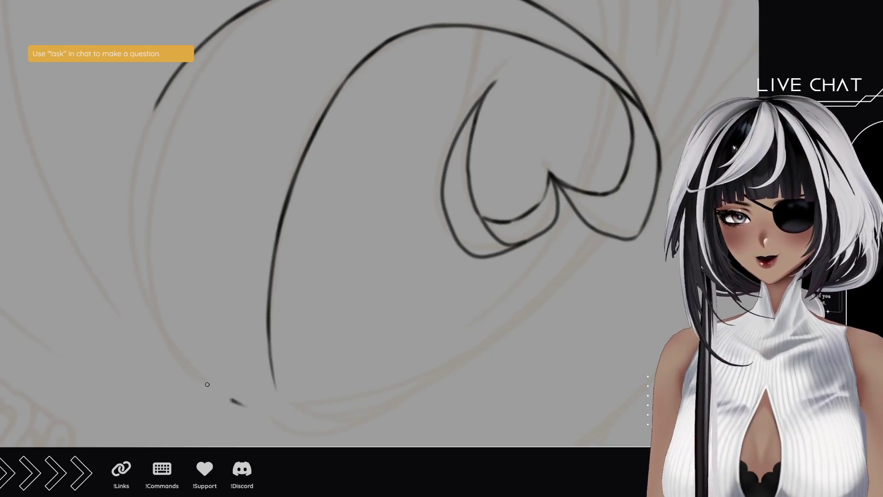
pyautogui.moveTo(239, 403); pyautogui.dragTo(134, 204)
pyautogui.moveTo(141, 262); pyautogui.dragTo(138, 164)
pyautogui.hotkey('ctrl', 'z')
pyautogui.moveTo(140, 255); pyautogui.dragTo(139, 148)
pyautogui.hotkey('ctrl', 'z')
pyautogui.moveTo(137, 251); pyautogui.dragTo(146, 144)
pyautogui.moveTo(134, 185); pyautogui.dragTo(154, 110)
pyautogui.moveTo(138, 159); pyautogui.dragTo(157, 108)
# Step: Add an inner line running along the left hair curve
pyautogui.moveTo(220, 385); pyautogui.dragTo(144, 123)
pyautogui.hotkey('ctrl', 'z')
pyautogui.moveTo(223, 392); pyautogui.dragTo(142, 73)
pyautogui.hotkey('ctrl', 'z')
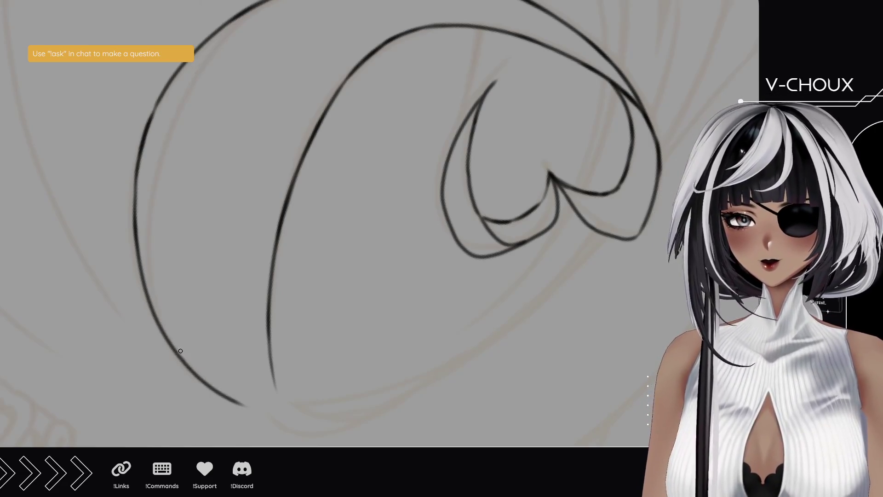
pyautogui.moveTo(228, 394); pyautogui.dragTo(196, 125)
# Step: Draw the inner hair line and carry it up to the top of the loop
pyautogui.moveTo(159, 177); pyautogui.dragTo(185, 243)
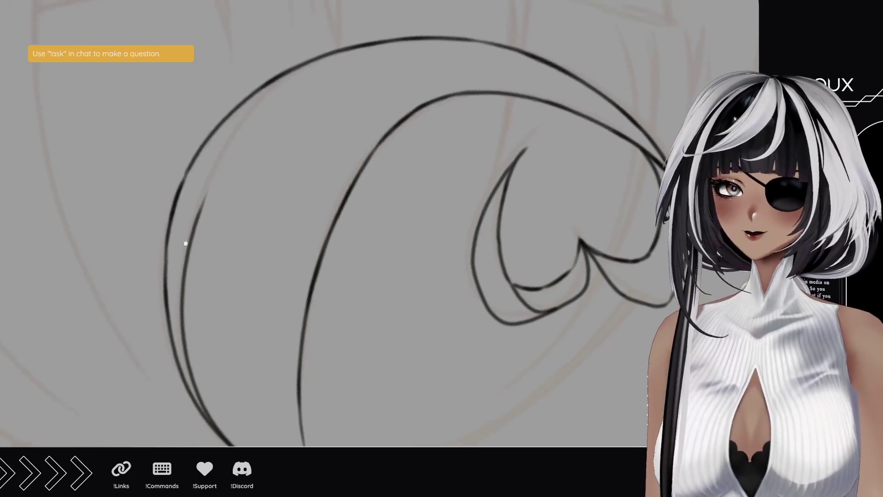
pyautogui.moveTo(99, 133); pyautogui.dragTo(88, 270)
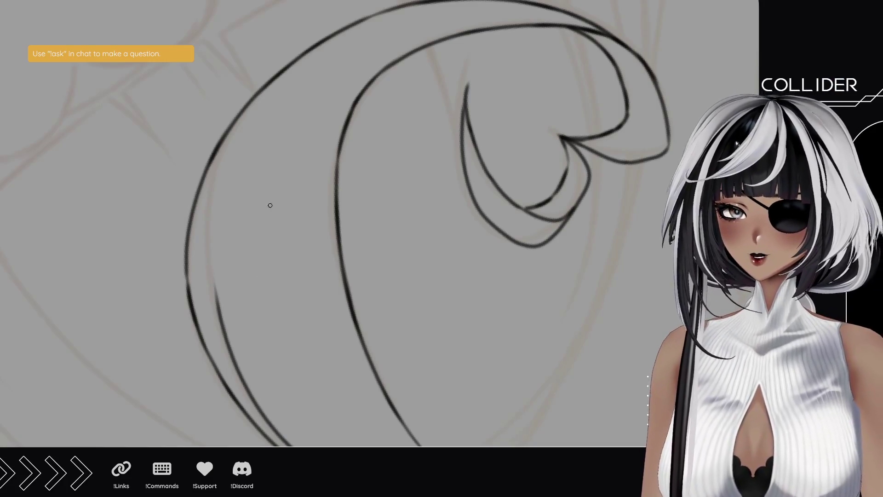
pyautogui.moveTo(213, 247); pyautogui.dragTo(215, 184)
pyautogui.hotkey('ctrl', 'z')
pyautogui.moveTo(214, 249); pyautogui.dragTo(224, 155)
pyautogui.hotkey('ctrl', 'z')
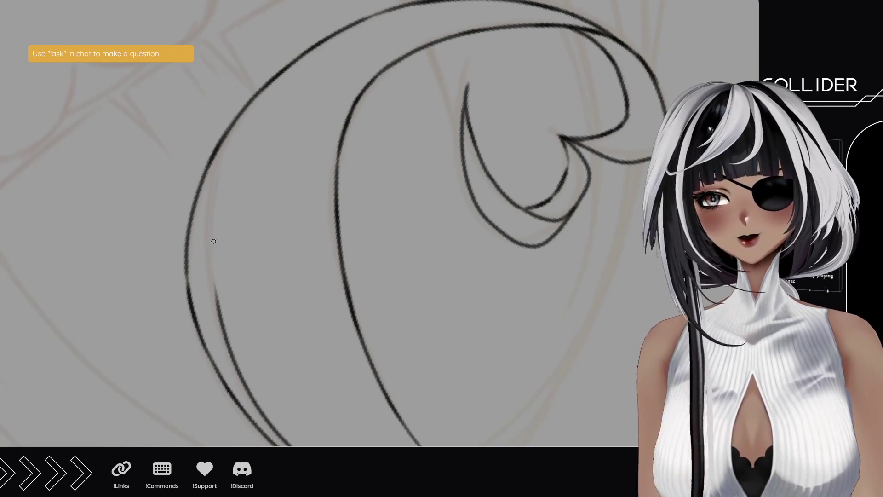
pyautogui.moveTo(214, 240); pyautogui.dragTo(220, 166)
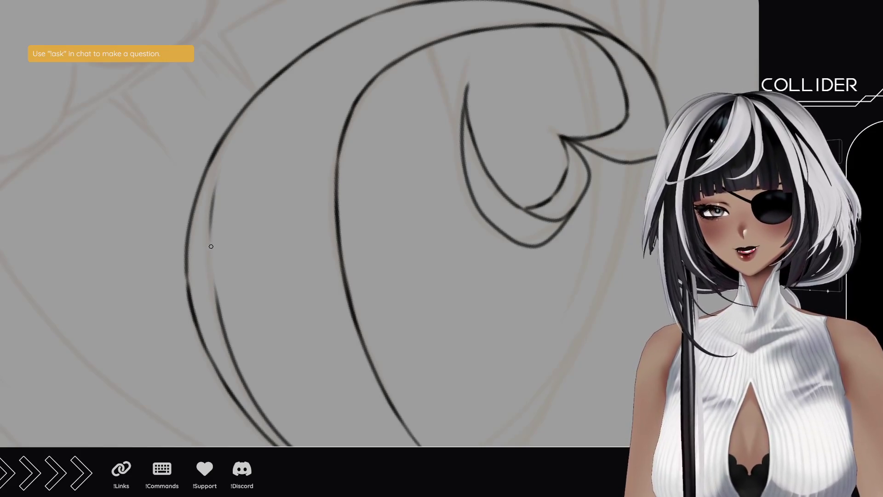
pyautogui.moveTo(211, 233); pyautogui.dragTo(221, 159)
pyautogui.moveTo(215, 195); pyautogui.dragTo(256, 96)
pyautogui.moveTo(251, 300); pyautogui.dragTo(229, 161)
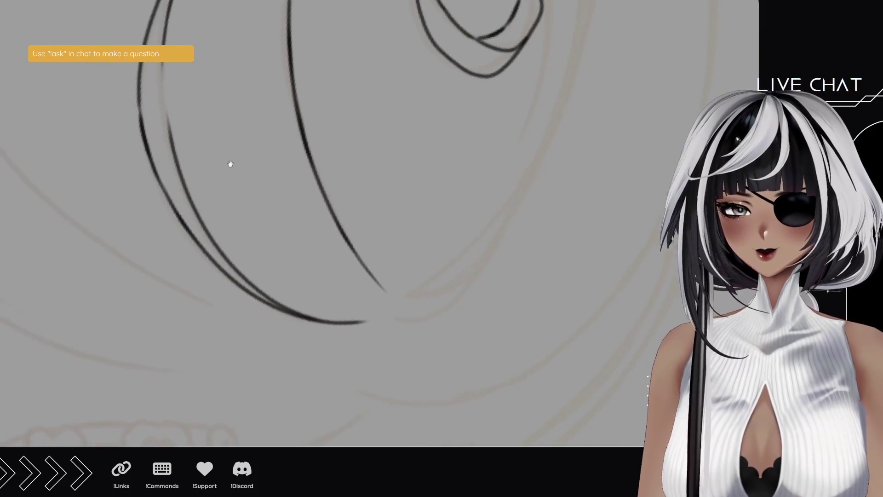
# Step: Ink a long hair strand running down past the eye
pyautogui.scroll(-5, 370, 304)
pyautogui.moveTo(370, 305)
pyautogui.mouseDown()
pyautogui.moveTo(300, 206)
pyautogui.moveTo(299, 183)
pyautogui.moveTo(262, 154)
pyautogui.moveTo(282, 112)
pyautogui.moveTo(390, 281)
pyautogui.moveTo(383, 261)
pyautogui.mouseUp()
pyautogui.moveTo(192, 150); pyautogui.dragTo(192, 151)
pyautogui.moveTo(85, 197)
pyautogui.mouseDown()
pyautogui.moveTo(203, 222)
pyautogui.moveTo(162, 299)
pyautogui.mouseUp()
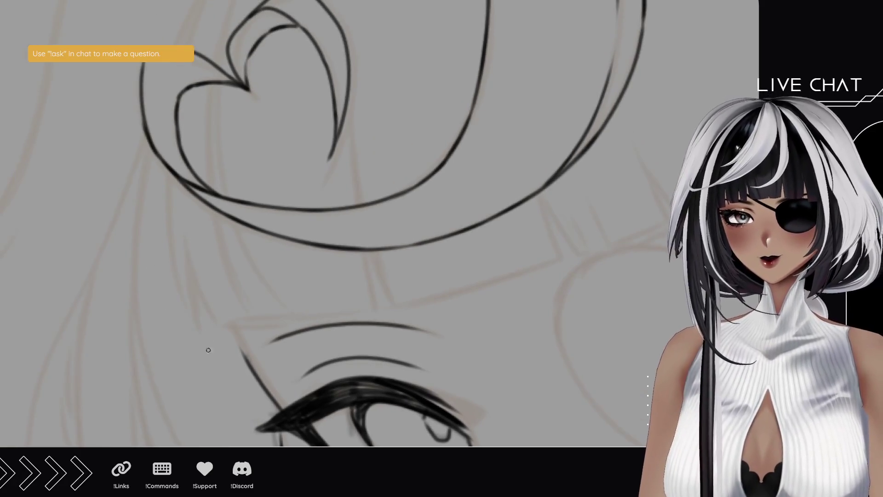
pyautogui.moveTo(205, 342); pyautogui.dragTo(162, 217)
pyautogui.hotkey('ctrl', 'z')
pyautogui.moveTo(199, 344); pyautogui.dragTo(163, 181)
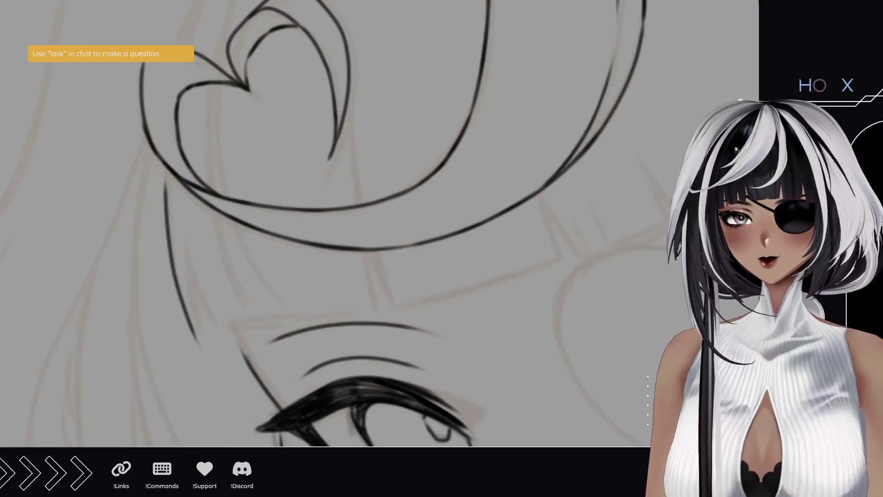
# Step: Draw a long hair curve sweeping upward from the heart ornament
pyautogui.moveTo(161, 123)
pyautogui.mouseDown()
pyautogui.moveTo(173, 272)
pyautogui.moveTo(208, 218)
pyautogui.mouseUp()
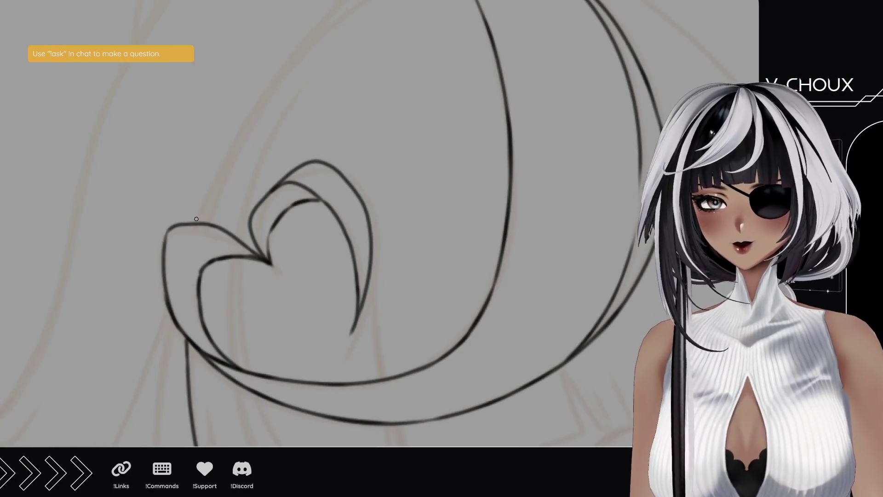
pyautogui.moveTo(223, 144); pyautogui.dragTo(216, 196)
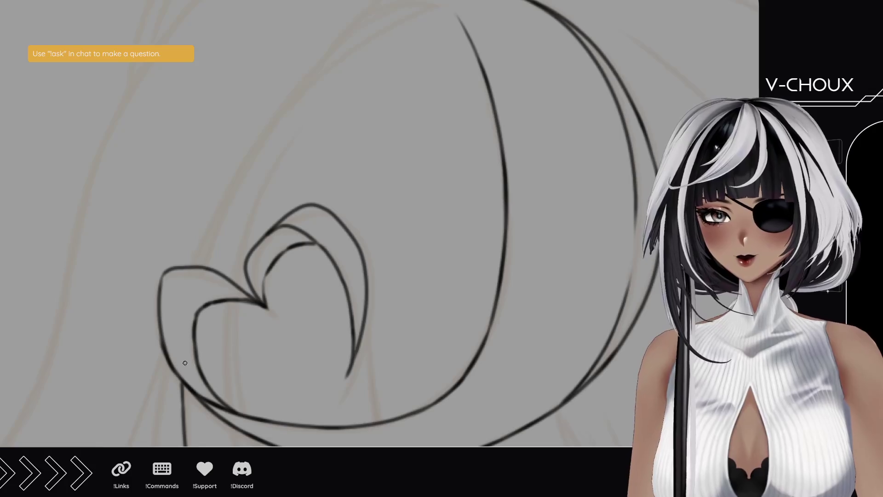
pyautogui.moveTo(197, 257); pyautogui.dragTo(345, 85)
pyautogui.hotkey('ctrl', 'z')
pyautogui.moveTo(193, 264); pyautogui.dragTo(401, 11)
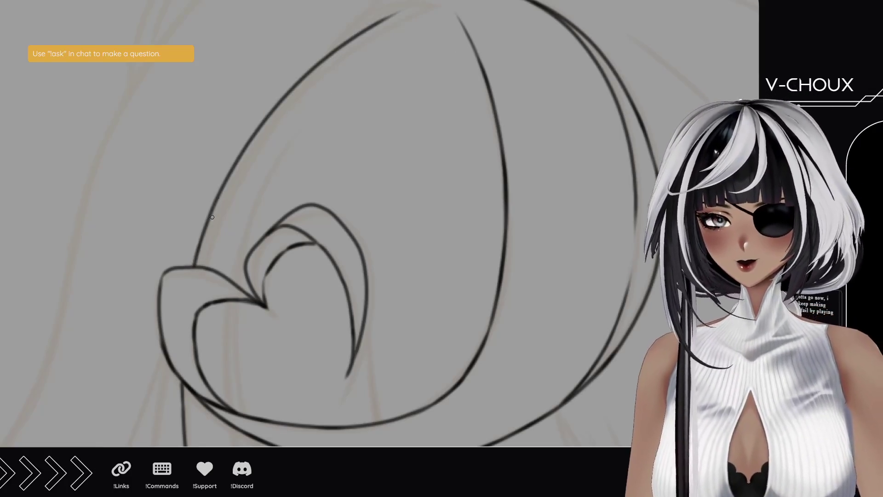
# Step: Add two thin hair strands beside the eye, redrawing the second one longer
pyautogui.moveTo(290, 319); pyautogui.dragTo(255, 249)
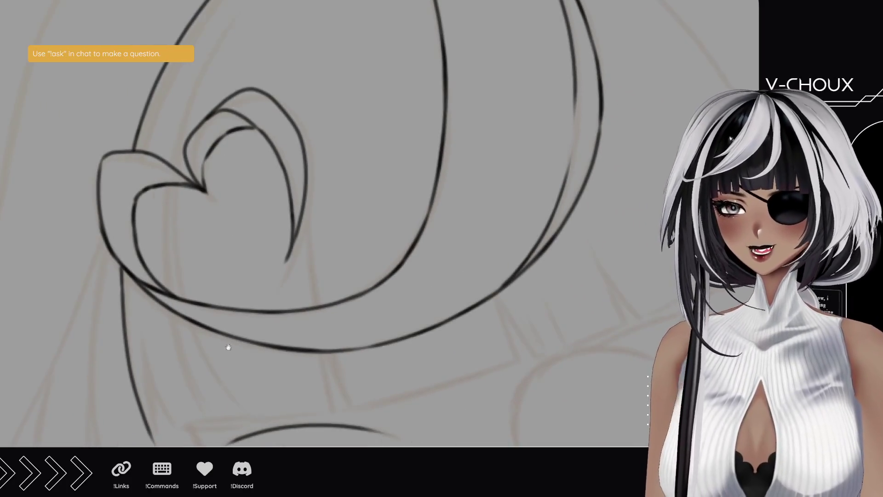
pyautogui.moveTo(227, 349); pyautogui.dragTo(195, 229)
pyautogui.moveTo(115, 302); pyautogui.dragTo(104, 239)
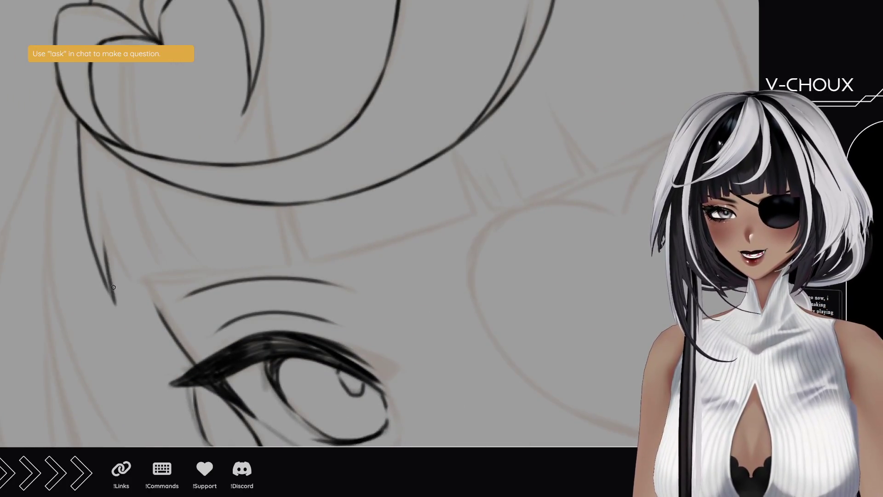
pyautogui.hotkey('ctrl', 'z')
pyautogui.moveTo(107, 205)
pyautogui.mouseDown()
pyautogui.moveTo(115, 306)
pyautogui.moveTo(103, 184)
pyautogui.mouseUp()
pyautogui.hotkey('ctrl', 'z')
pyautogui.moveTo(127, 279); pyautogui.dragTo(109, 207)
pyautogui.hotkey('ctrl', 'z')
pyautogui.moveTo(141, 306); pyautogui.dragTo(108, 204)
# Step: Start a new hair line along the sketch beside the long curves and extend it upward
pyautogui.moveTo(321, 349)
pyautogui.mouseDown()
pyautogui.moveTo(307, 151)
pyautogui.moveTo(475, 102)
pyautogui.mouseUp()
pyautogui.moveTo(379, 225)
pyautogui.mouseDown()
pyautogui.moveTo(209, 161)
pyautogui.moveTo(262, 245)
pyautogui.mouseUp()
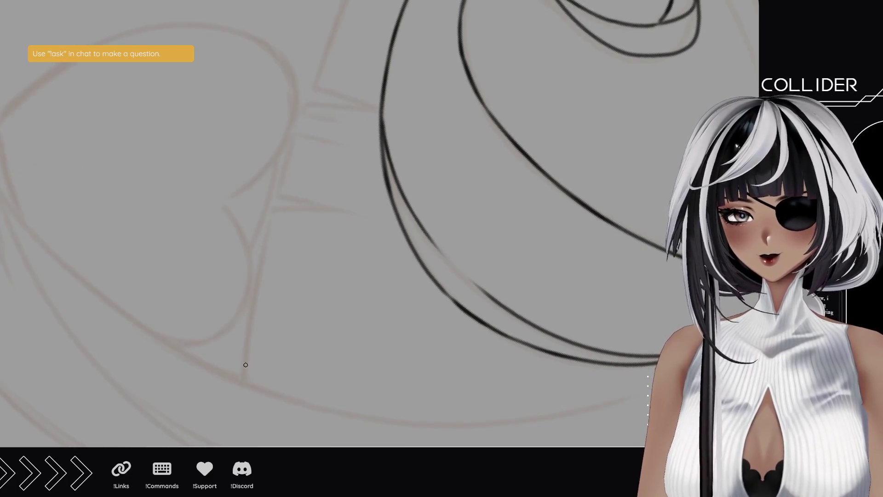
pyautogui.moveTo(244, 387); pyautogui.dragTo(291, 134)
pyautogui.hotkey('ctrl', 'z')
pyautogui.moveTo(274, 210); pyautogui.dragTo(305, 105)
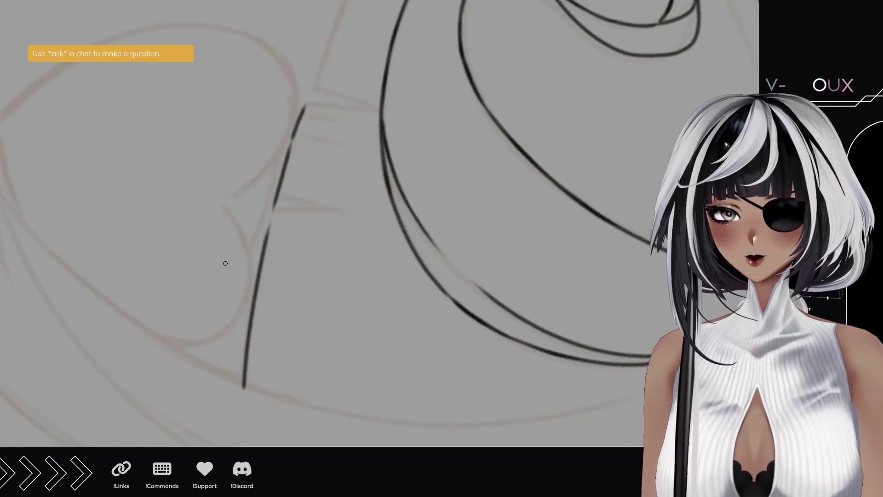
# Step: Ink one long hair curve sweeping from beside the eye up past the heart ornament to the head top
pyautogui.moveTo(308, 91); pyautogui.dragTo(273, 218)
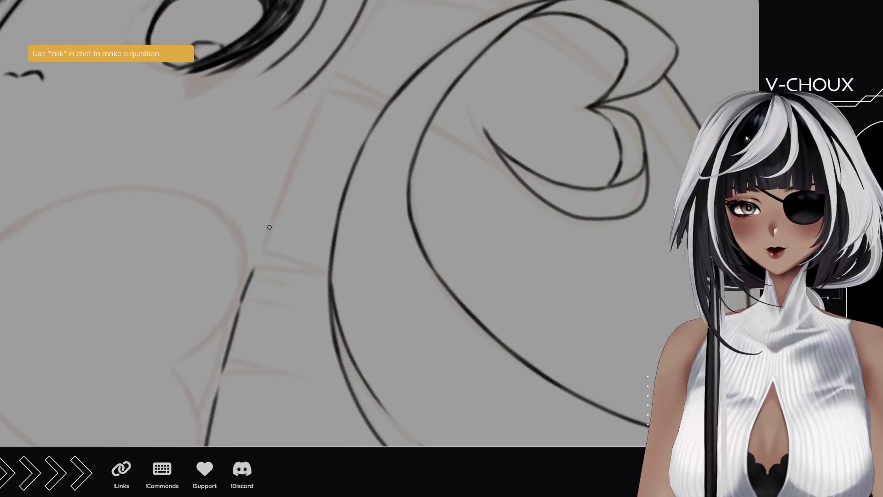
pyautogui.moveTo(260, 256); pyautogui.dragTo(322, 109)
pyautogui.hotkey('ctrl', 'z')
pyautogui.moveTo(262, 252)
pyautogui.mouseDown()
pyautogui.moveTo(332, 87)
pyautogui.moveTo(311, 155)
pyautogui.moveTo(366, 68)
pyautogui.mouseUp()
pyautogui.hotkey('ctrl', 'z')
pyautogui.moveTo(325, 138); pyautogui.dragTo(375, 26)
pyautogui.hotkey('ctrl', 'z')
pyautogui.moveTo(319, 148); pyautogui.dragTo(377, 29)
pyautogui.hotkey('ctrl', 'z')
pyautogui.moveTo(317, 153)
pyautogui.mouseDown()
pyautogui.moveTo(373, 42)
pyautogui.moveTo(378, 9)
pyautogui.mouseUp()
pyautogui.hotkey('ctrl', 'z')
pyautogui.hotkey('ctrl', 'z')
pyautogui.hotkey('ctrl', 'z')
pyautogui.moveTo(313, 164)
pyautogui.mouseDown()
pyautogui.moveTo(377, 12)
pyautogui.moveTo(374, 23)
pyautogui.moveTo(352, 19)
pyautogui.moveTo(373, 24)
pyautogui.mouseUp()
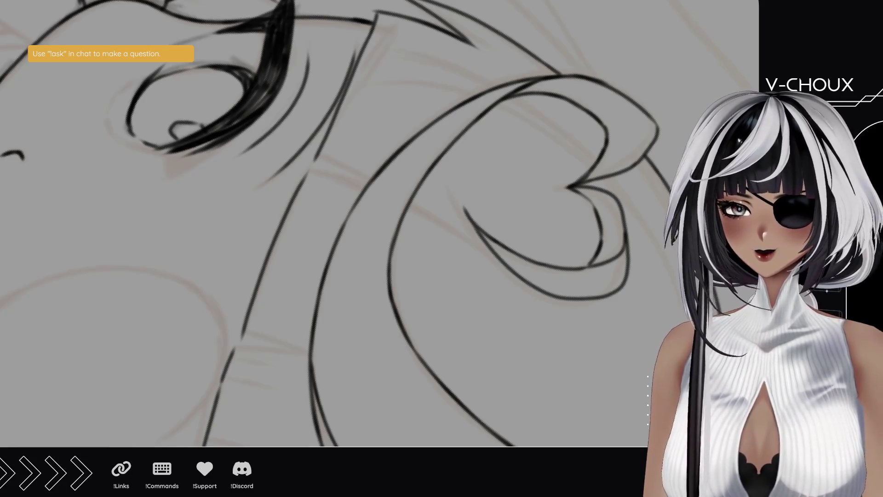
pyautogui.moveTo(140, 165)
pyautogui.mouseDown()
pyautogui.moveTo(385, 222)
pyautogui.moveTo(339, 262)
pyautogui.moveTo(314, 209)
pyautogui.mouseUp()
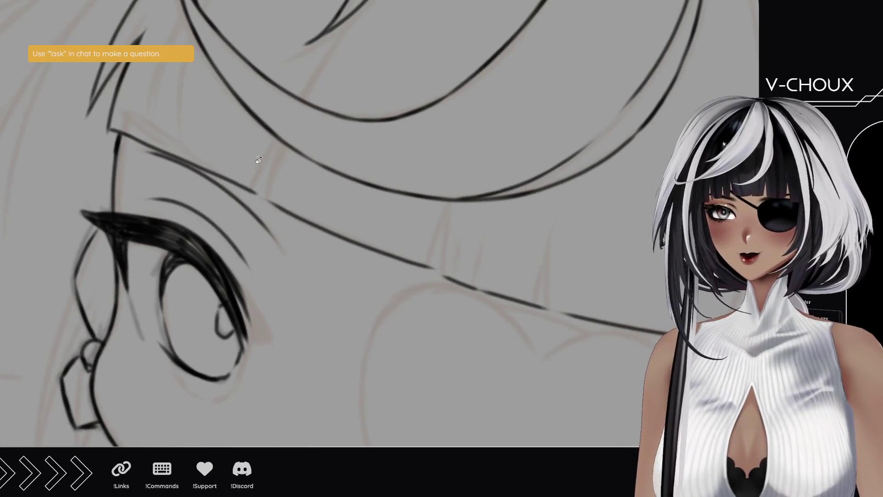
# Step: Ink the first short vertical division lines in the bangs above the eye
pyautogui.moveTo(252, 132)
pyautogui.mouseDown()
pyautogui.moveTo(374, 217)
pyautogui.moveTo(174, 161)
pyautogui.moveTo(177, 189)
pyautogui.mouseUp()
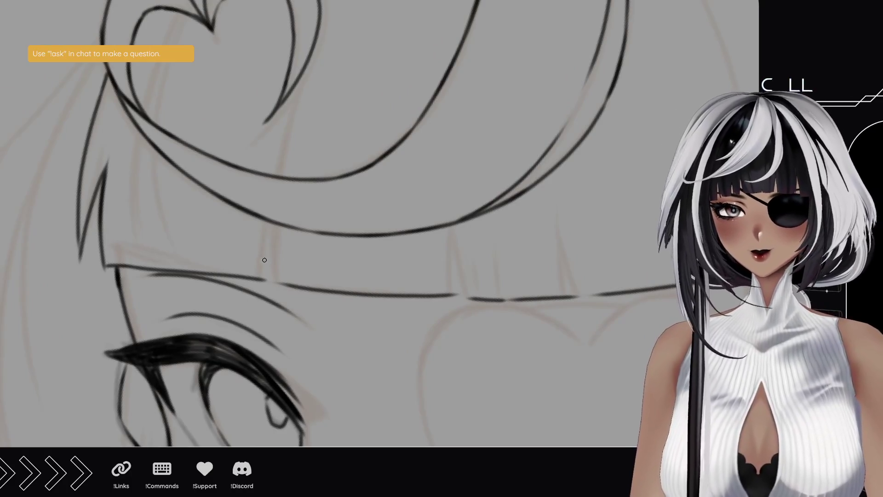
pyautogui.moveTo(265, 280); pyautogui.dragTo(270, 238)
pyautogui.hotkey('ctrl', 'z')
pyautogui.moveTo(265, 279); pyautogui.dragTo(273, 220)
pyautogui.moveTo(282, 176); pyautogui.dragTo(293, 140)
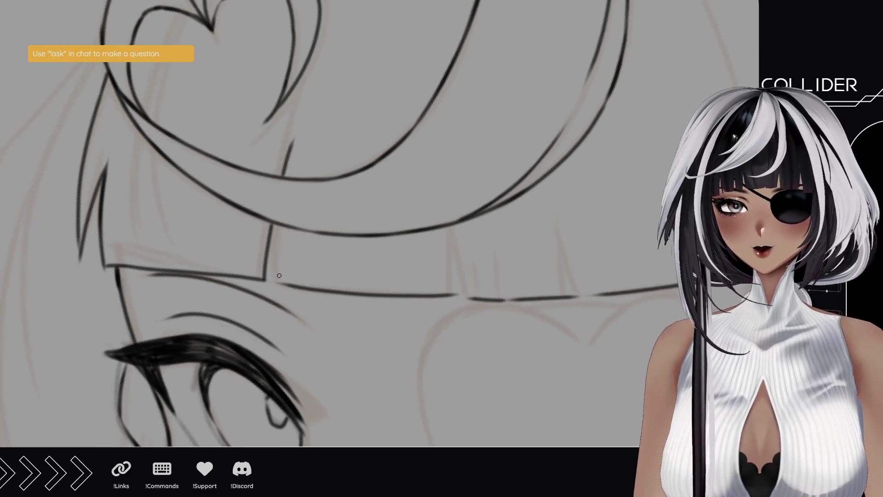
pyautogui.moveTo(279, 282); pyautogui.dragTo(278, 225)
pyautogui.moveTo(288, 177); pyautogui.dragTo(307, 97)
pyautogui.hotkey('ctrl', 'z')
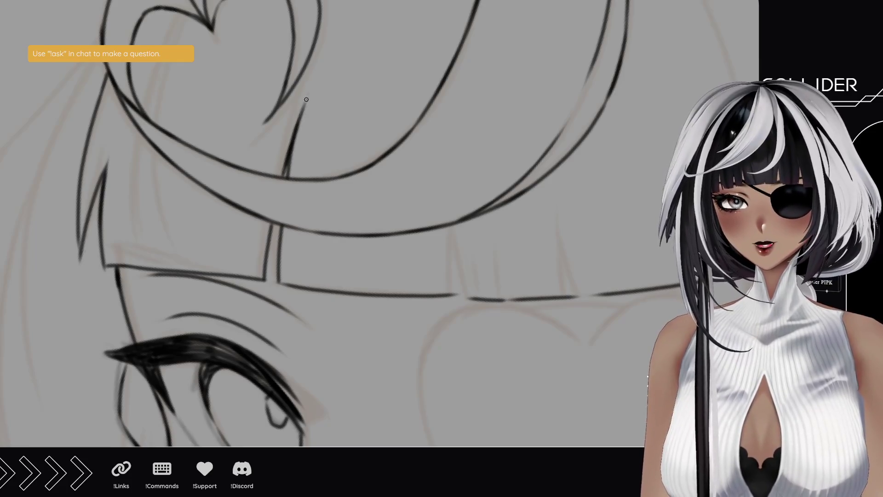
# Step: Ink another vertical division line further along the fringe
pyautogui.moveTo(364, 262); pyautogui.dragTo(246, 211)
pyautogui.moveTo(333, 240); pyautogui.dragTo(336, 173)
pyautogui.hotkey('ctrl', 'z')
pyautogui.moveTo(334, 242); pyautogui.dragTo(339, 184)
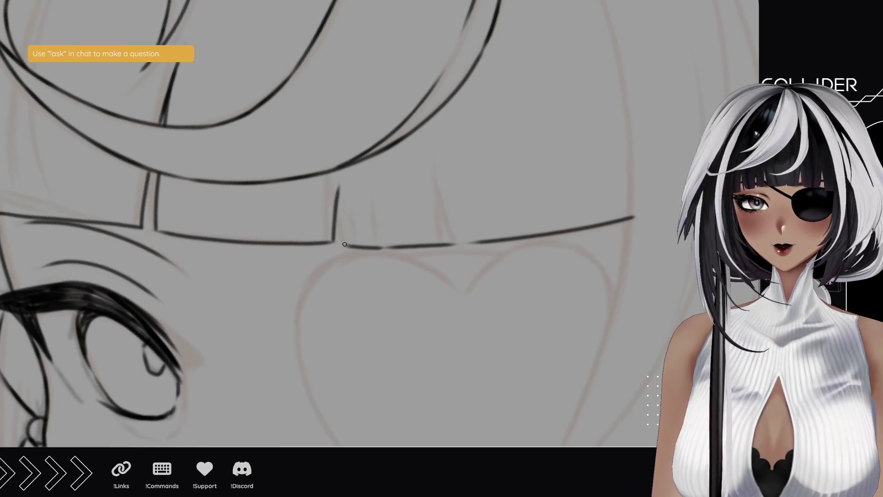
pyautogui.moveTo(344, 244); pyautogui.dragTo(342, 184)
pyautogui.hotkey('ctrl', 'z')
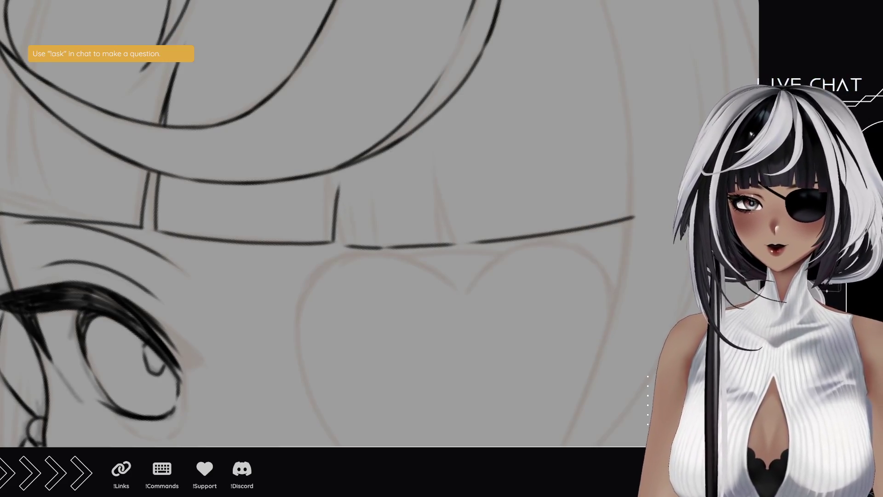
# Step: Strengthen the side edge of the bangs and ink their straight lower edge
pyautogui.moveTo(240, 257)
pyautogui.mouseDown()
pyautogui.moveTo(284, 191)
pyautogui.moveTo(233, 256)
pyautogui.moveTo(78, 124)
pyautogui.mouseUp()
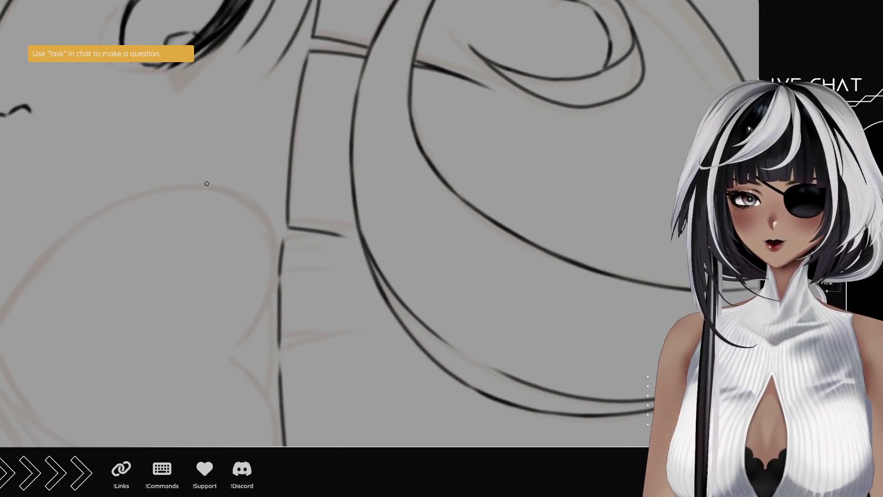
pyautogui.moveTo(286, 226); pyautogui.dragTo(289, 201)
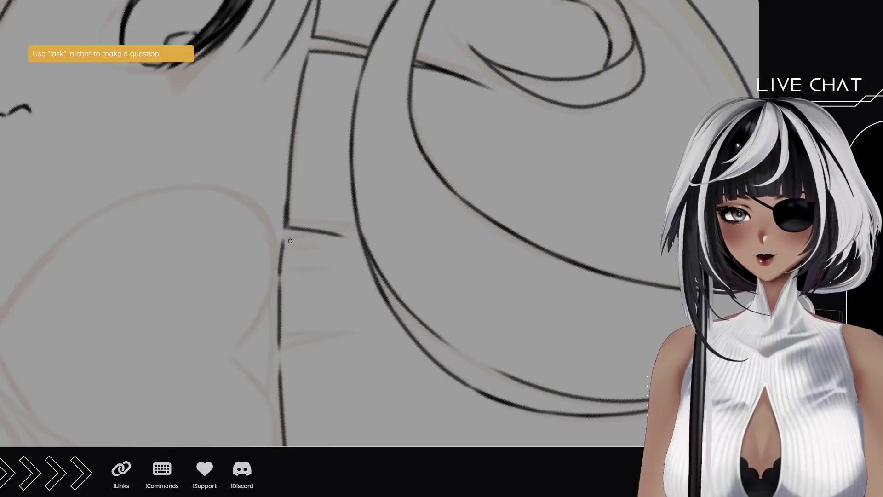
pyautogui.moveTo(284, 239); pyautogui.dragTo(347, 239)
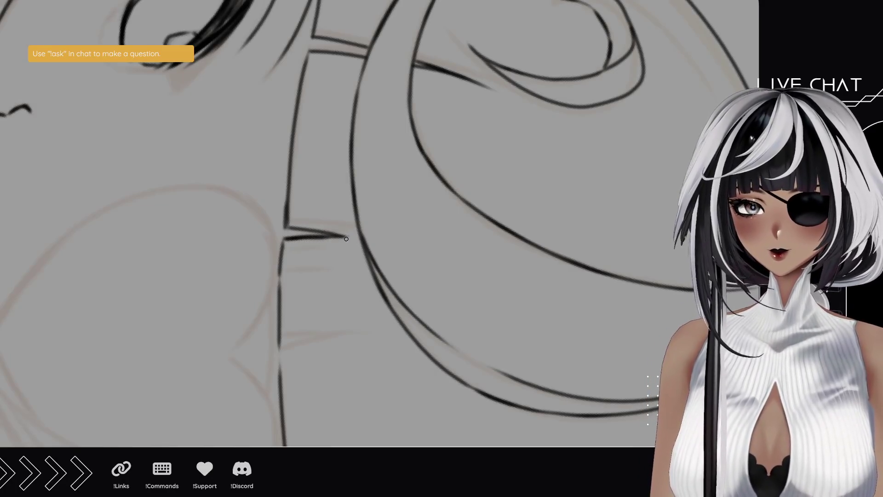
pyautogui.scroll(-3, 322, 221)
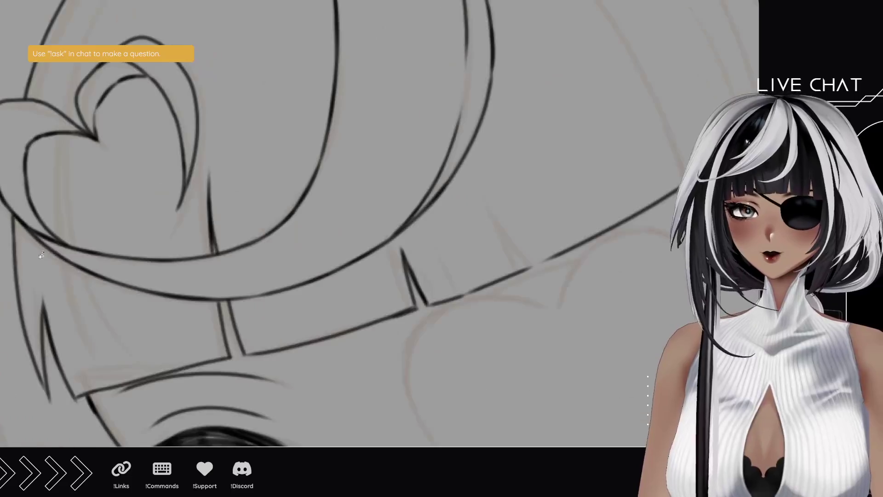
# Step: Draw a pointed strand spike in the fringe, plus a second short strand beside the right notch
pyautogui.moveTo(230, 322)
pyautogui.mouseDown()
pyautogui.moveTo(197, 318)
pyautogui.moveTo(128, 196)
pyautogui.mouseUp()
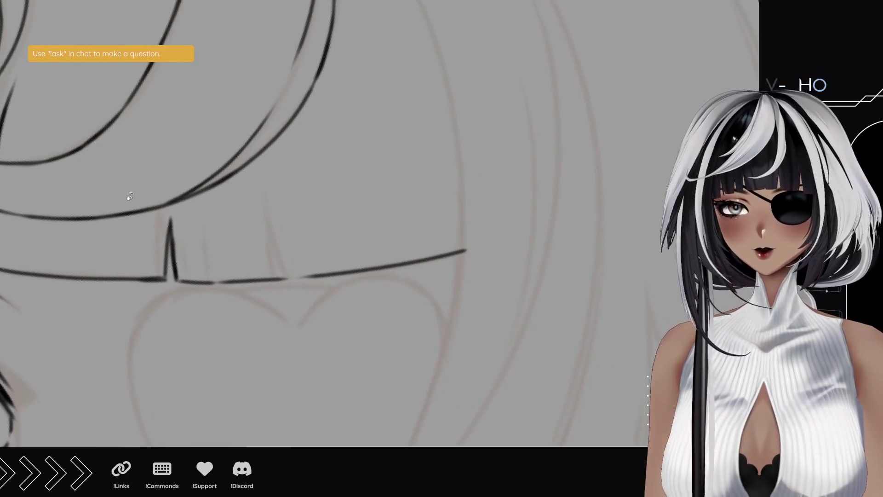
pyautogui.moveTo(287, 277); pyautogui.dragTo(285, 199)
pyautogui.moveTo(294, 258); pyautogui.dragTo(281, 173)
pyautogui.moveTo(285, 235); pyautogui.dragTo(281, 167)
pyautogui.hotkey('ctrl', 'z')
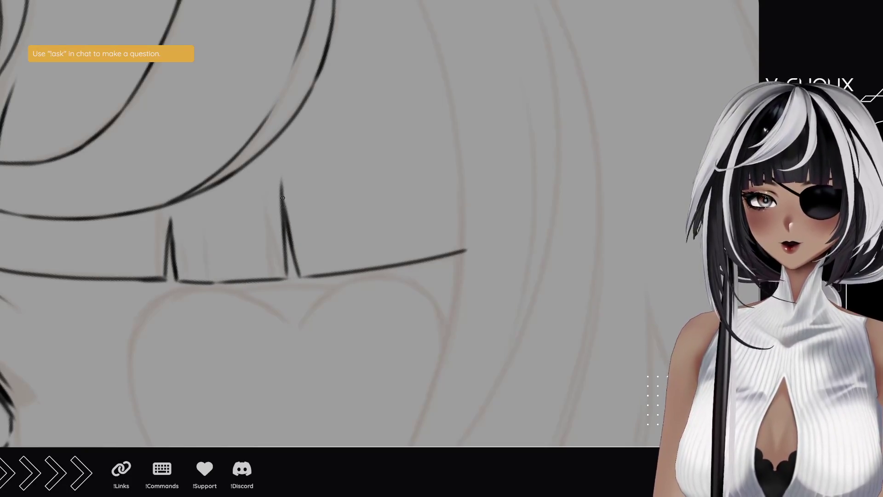
pyautogui.moveTo(285, 210); pyautogui.dragTo(280, 168)
pyautogui.moveTo(311, 266)
pyautogui.mouseDown()
pyautogui.moveTo(300, 209)
pyautogui.moveTo(509, 162)
pyautogui.moveTo(489, 85)
pyautogui.moveTo(423, 191)
pyautogui.moveTo(340, 222)
pyautogui.mouseUp()
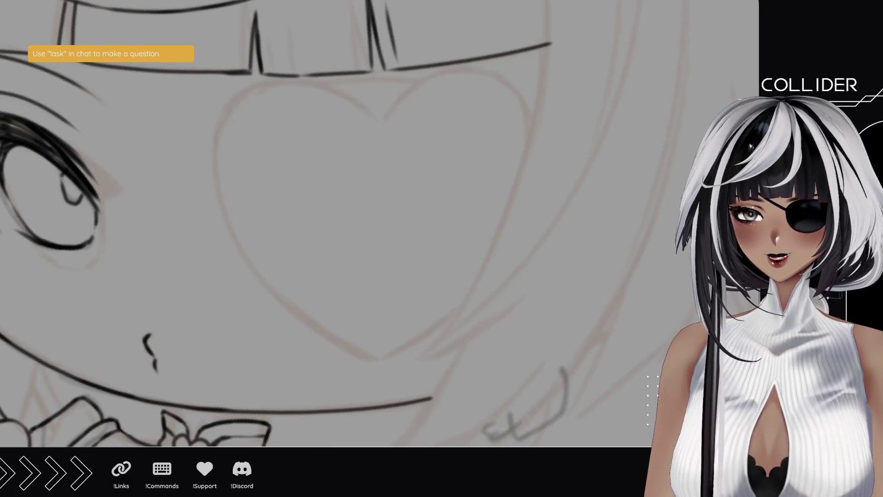
pyautogui.scroll(-5, 274, 236)
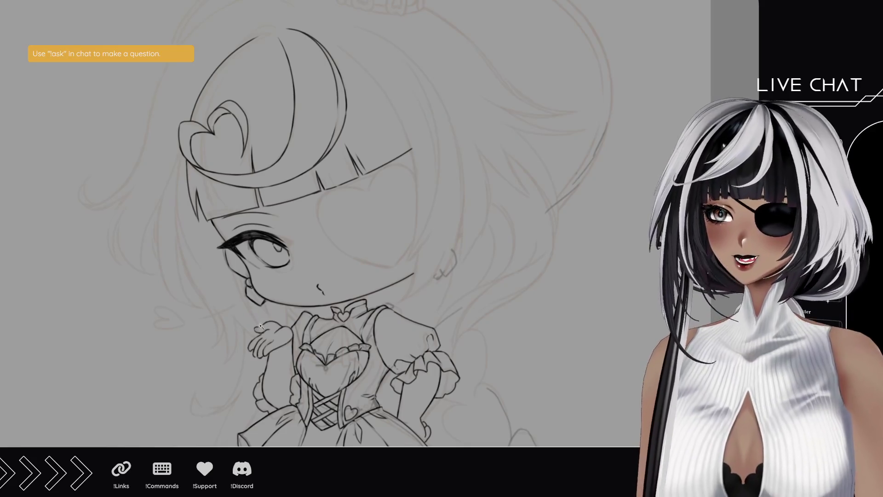
# Step: Zoom in on the face and ink a long curved hair strand falling beside the cheek
pyautogui.click(262, 307)
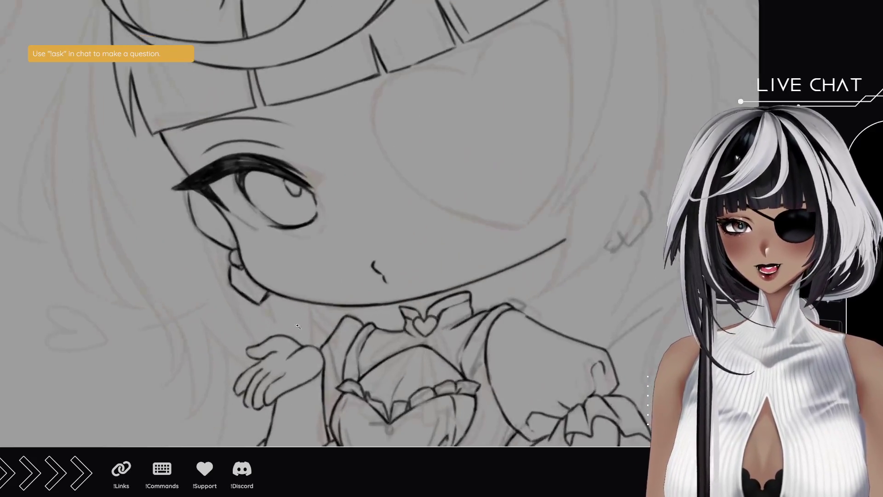
pyautogui.click(197, 312)
pyautogui.keyDown('alt'); pyautogui.click(75, 296); pyautogui.keyUp('alt')
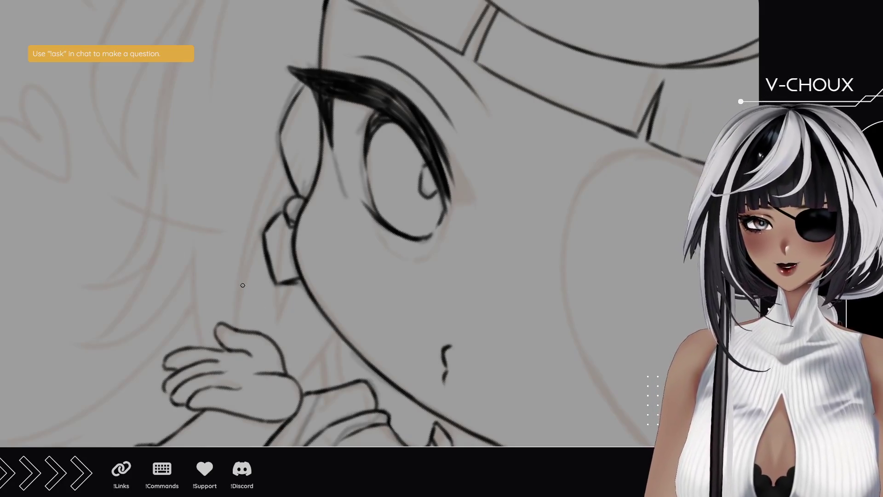
pyautogui.moveTo(250, 297); pyautogui.dragTo(186, 119)
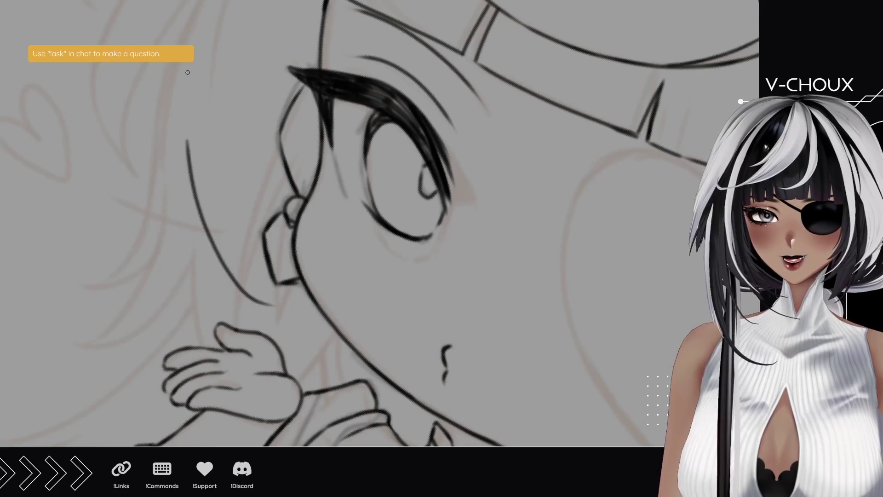
pyautogui.hotkey('ctrl', 'z')
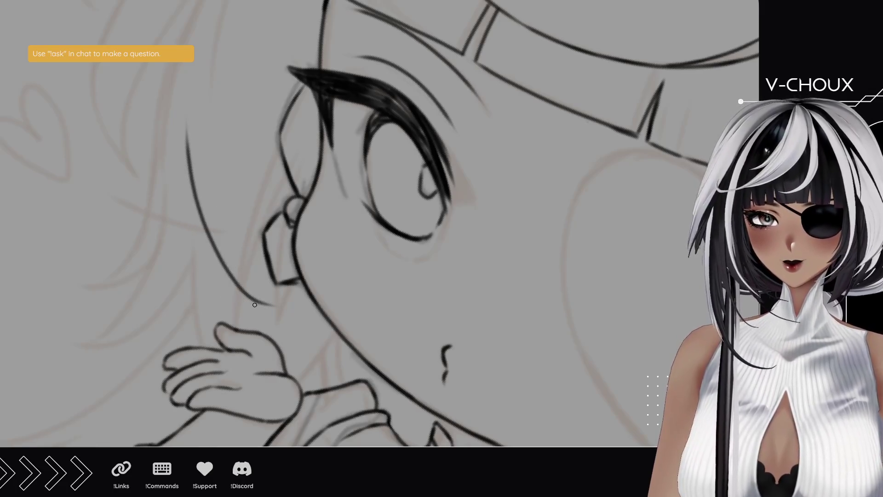
pyautogui.moveTo(263, 304); pyautogui.dragTo(168, 195)
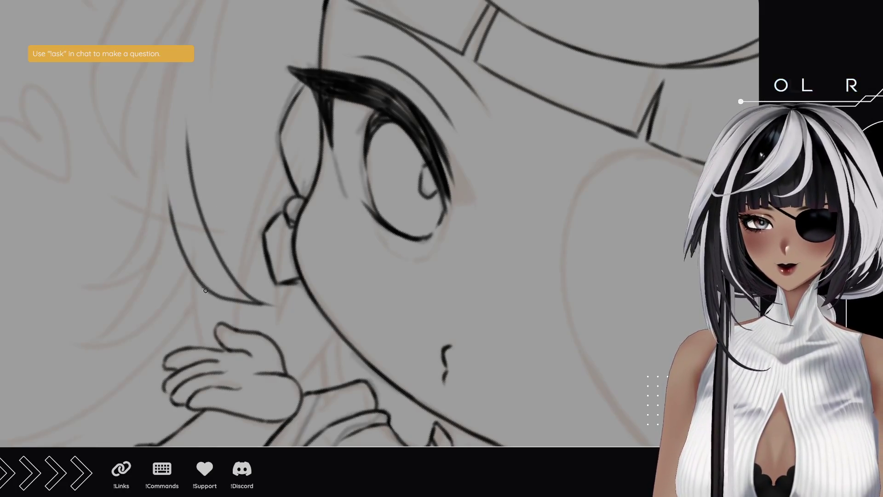
pyautogui.moveTo(91, 161)
pyautogui.mouseDown()
pyautogui.moveTo(281, 191)
pyautogui.moveTo(276, 250)
pyautogui.mouseUp()
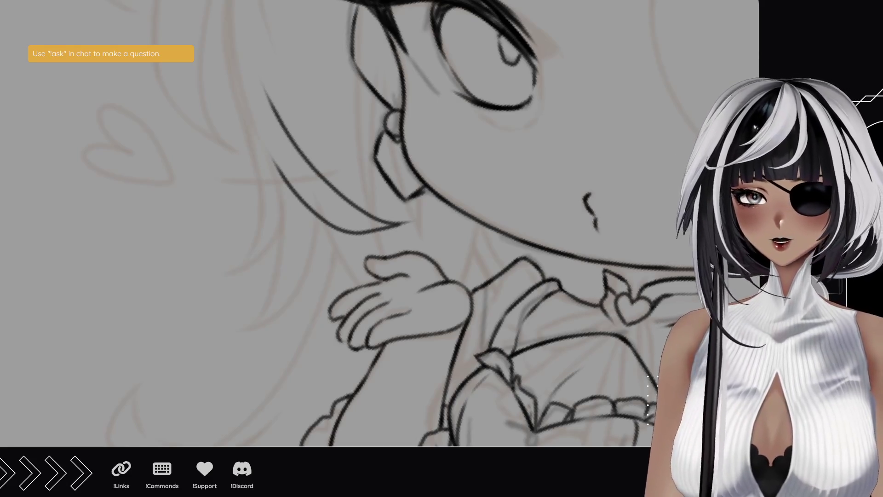
# Step: Rotate the view and erase the top part of the curved cheek hair line
pyautogui.scroll(-4, 119, 278)
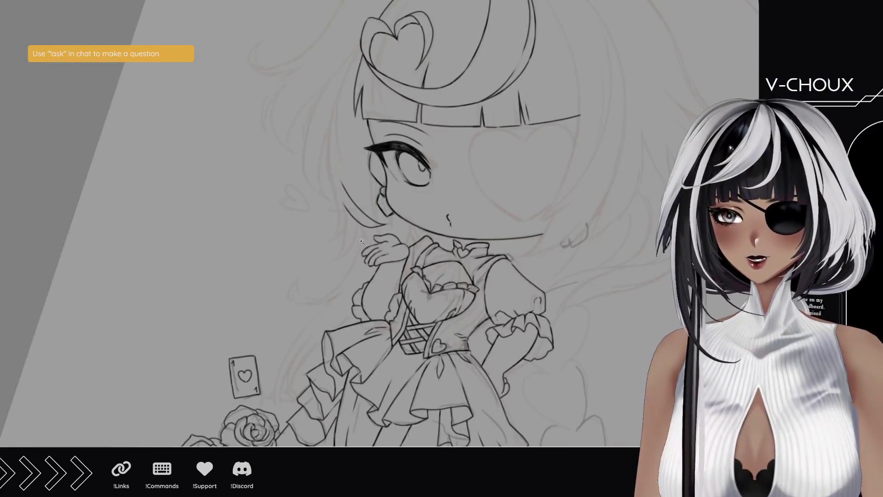
pyautogui.scroll(3, 398, 215)
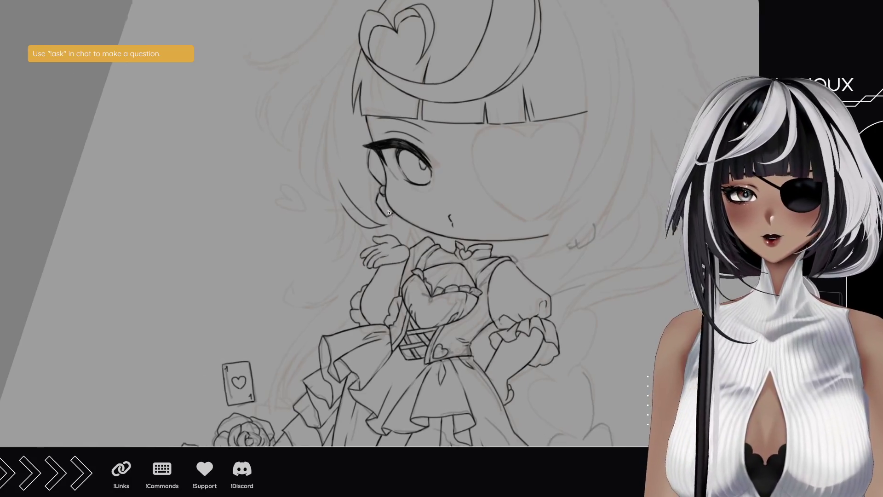
pyautogui.scroll(3, 337, 171)
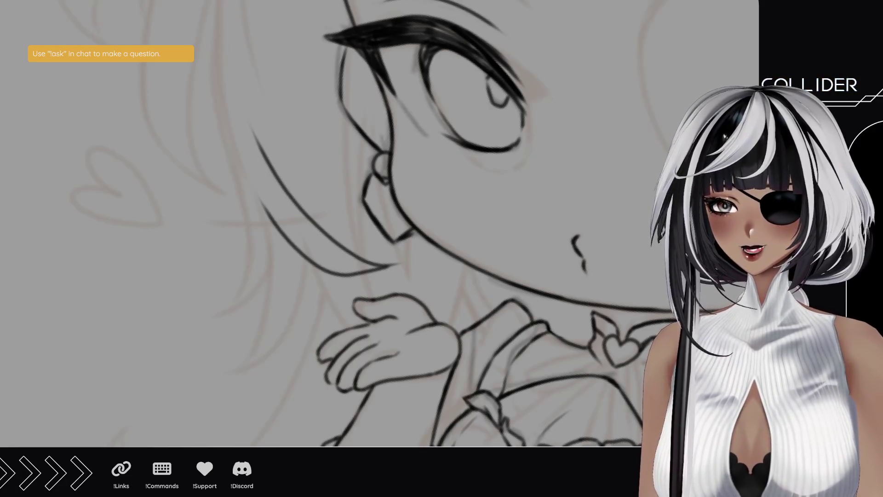
pyautogui.press('-')
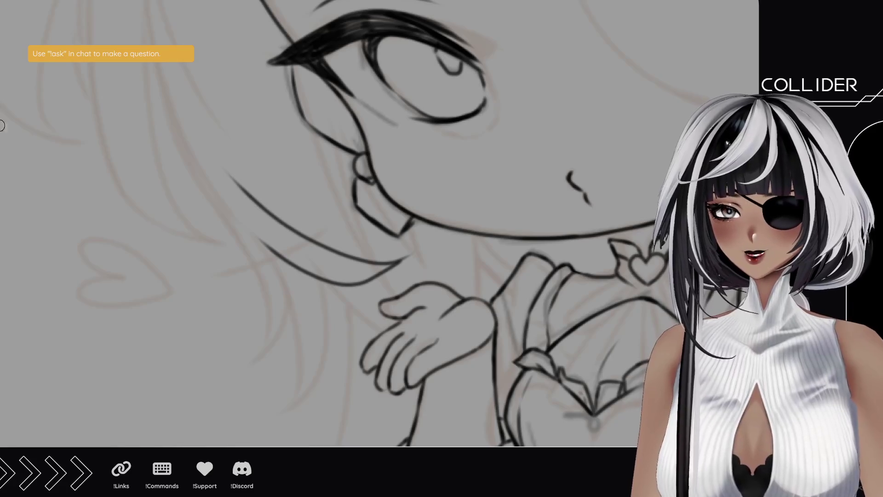
pyautogui.moveTo(223, 192)
pyautogui.mouseDown()
pyautogui.moveTo(355, 260)
pyautogui.moveTo(401, 257)
pyautogui.moveTo(357, 276)
pyautogui.moveTo(250, 223)
pyautogui.mouseUp()
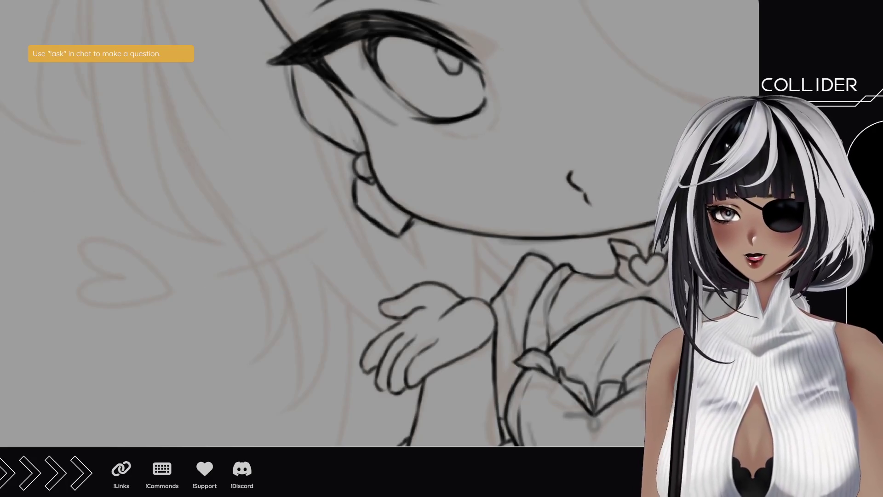
# Step: Ink a curved hair strand hanging down the left side of the face
pyautogui.moveTo(254, 361); pyautogui.dragTo(262, 203)
pyautogui.hotkey('ctrl', 'z')
pyautogui.moveTo(250, 366); pyautogui.dragTo(230, 238)
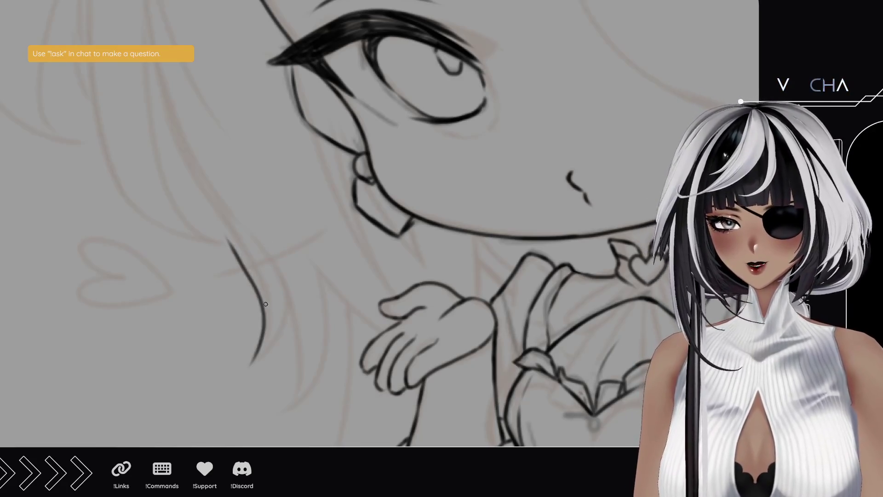
pyautogui.hotkey('ctrl', 'z')
pyautogui.moveTo(244, 372)
pyautogui.mouseDown()
pyautogui.moveTo(263, 341)
pyautogui.moveTo(239, 221)
pyautogui.mouseUp()
pyautogui.hotkey('ctrl', 'z')
pyautogui.moveTo(252, 365); pyautogui.dragTo(227, 216)
# Step: Add parallel strands beside that curve and a short strand toward the cheek
pyautogui.moveTo(264, 356)
pyautogui.mouseDown()
pyautogui.moveTo(288, 304)
pyautogui.moveTo(288, 272)
pyautogui.mouseUp()
pyautogui.hotkey('ctrl', 'z')
pyautogui.moveTo(260, 356); pyautogui.dragTo(278, 268)
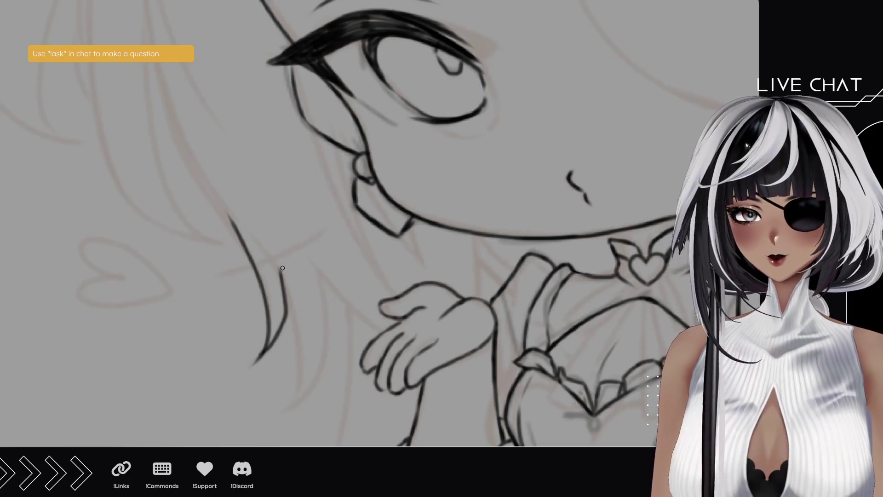
pyautogui.moveTo(297, 395); pyautogui.dragTo(266, 248)
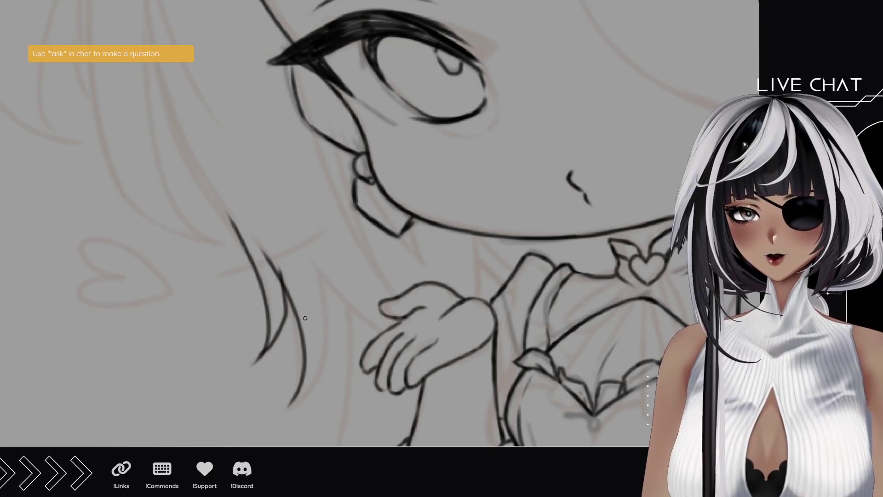
pyautogui.hotkey('ctrl', 'z')
pyautogui.moveTo(280, 416)
pyautogui.mouseDown()
pyautogui.moveTo(291, 283)
pyautogui.moveTo(253, 235)
pyautogui.mouseUp()
pyautogui.moveTo(220, 189); pyautogui.dragTo(253, 235)
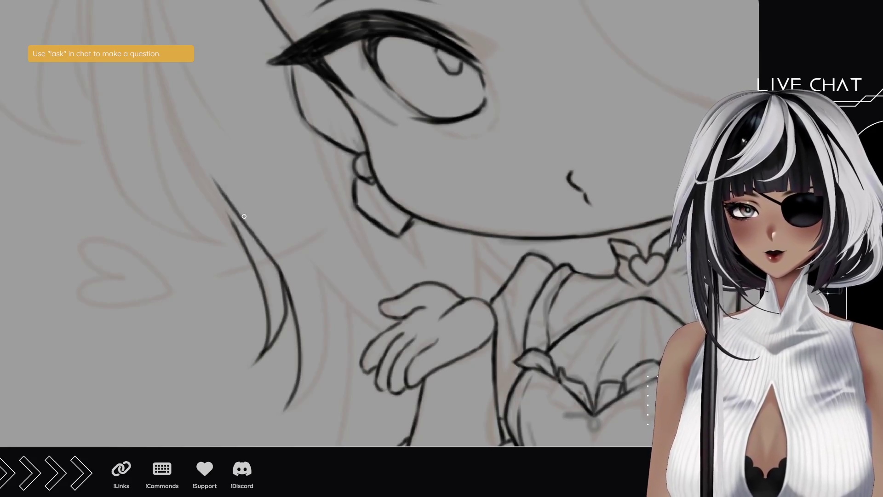
pyautogui.hotkey('ctrl', 'z')
pyautogui.hotkey('ctrl', 'z')
pyautogui.moveTo(281, 273); pyautogui.dragTo(255, 238)
# Step: Ink the left hair line running from the bangs down the side of the face
pyautogui.moveTo(241, 295)
pyautogui.mouseDown()
pyautogui.moveTo(276, 338)
pyautogui.moveTo(234, 287)
pyautogui.mouseUp()
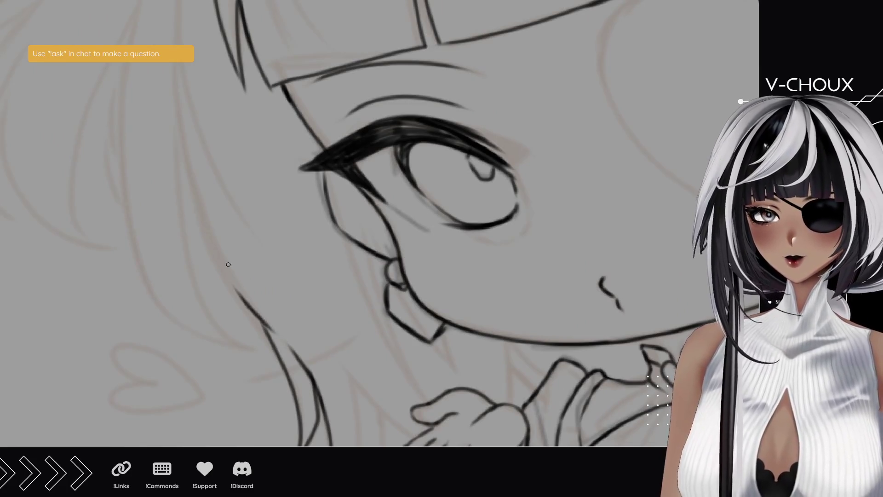
pyautogui.moveTo(260, 317); pyautogui.dragTo(185, 172)
pyautogui.moveTo(211, 242)
pyautogui.mouseDown()
pyautogui.moveTo(175, 119)
pyautogui.moveTo(174, 83)
pyautogui.mouseUp()
pyautogui.hotkey('ctrl', 'z')
pyautogui.moveTo(185, 172); pyautogui.dragTo(197, 254)
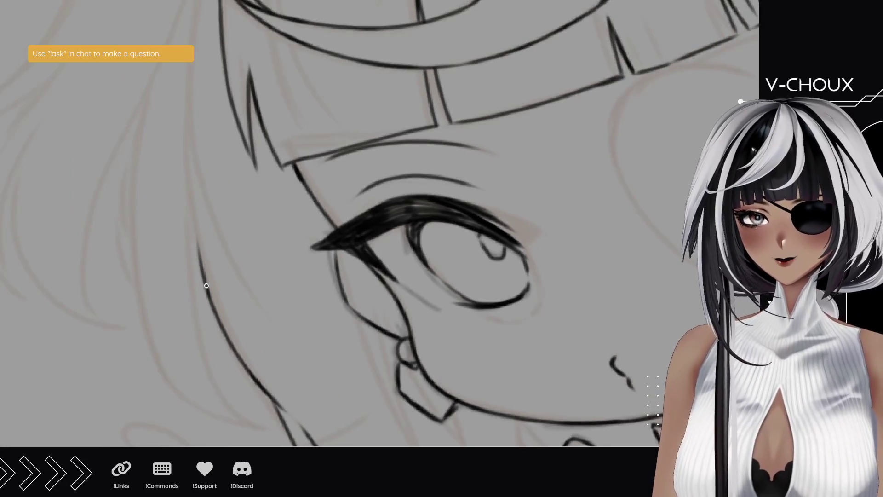
pyautogui.moveTo(186, 161); pyautogui.dragTo(202, 278)
pyautogui.hotkey('ctrl', 'z')
pyautogui.moveTo(184, 116)
pyautogui.mouseDown()
pyautogui.moveTo(208, 286)
pyautogui.moveTo(186, 113)
pyautogui.mouseUp()
pyautogui.hotkey('ctrl', 'z')
pyautogui.hotkey('ctrl', 'z')
pyautogui.moveTo(212, 304); pyautogui.dragTo(186, 105)
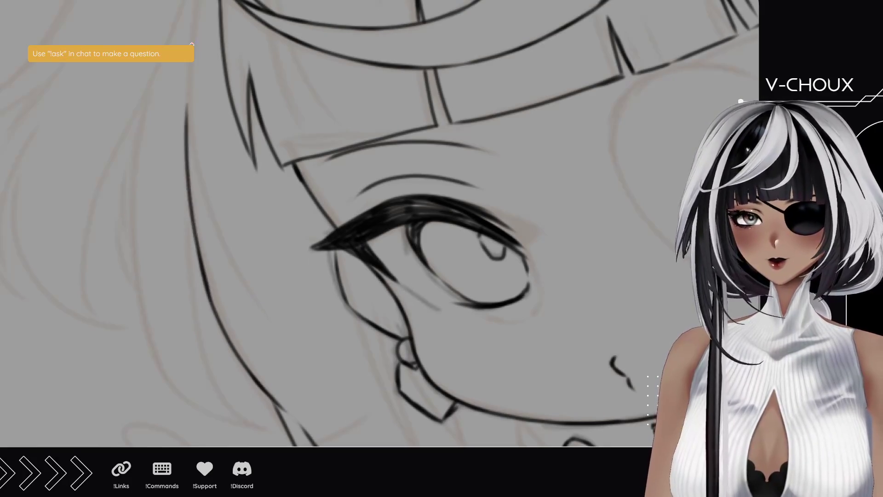
pyautogui.hotkey('ctrl', 'z')
pyautogui.moveTo(215, 315); pyautogui.dragTo(189, 123)
pyautogui.scroll(-5, 213, 170)
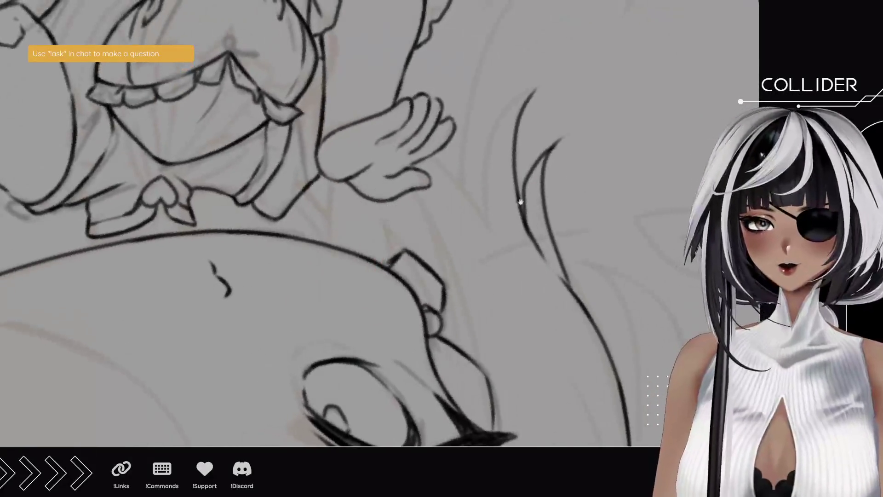
# Step: Draw a long curved strand from the hand's fingertip, forming a pointed lock tip
pyautogui.moveTo(523, 197)
pyautogui.mouseDown()
pyautogui.moveTo(346, 267)
pyautogui.moveTo(301, 239)
pyautogui.moveTo(308, 203)
pyautogui.moveTo(353, 155)
pyautogui.mouseUp()
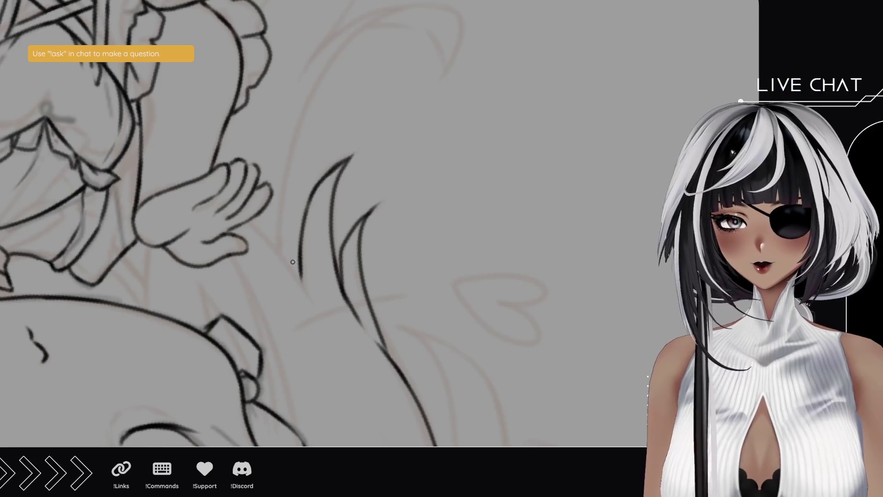
pyautogui.moveTo(249, 220); pyautogui.dragTo(329, 334)
pyautogui.hotkey('ctrl', 'z')
pyautogui.moveTo(251, 219); pyautogui.dragTo(334, 326)
pyautogui.hotkey('ctrl', 'z')
pyautogui.moveTo(249, 216); pyautogui.dragTo(363, 377)
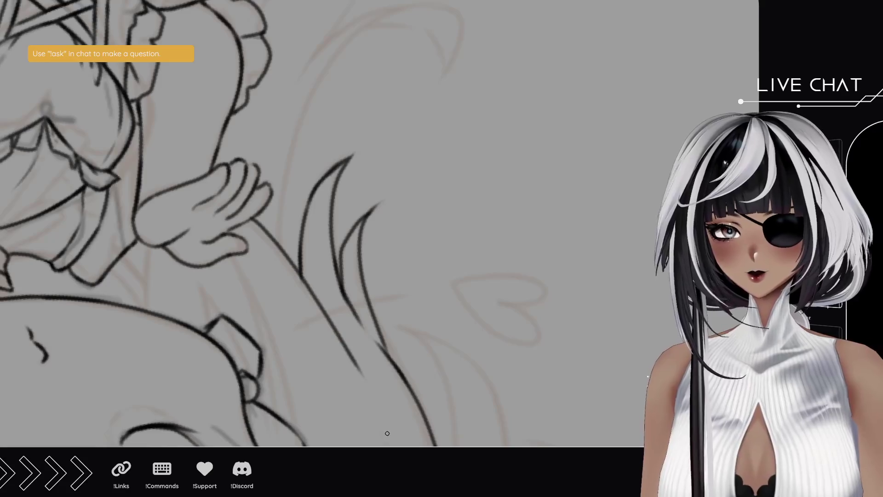
pyautogui.moveTo(254, 218); pyautogui.dragTo(265, 231)
pyautogui.hotkey('ctrl', 'z')
pyautogui.scroll(-3, 220, 313)
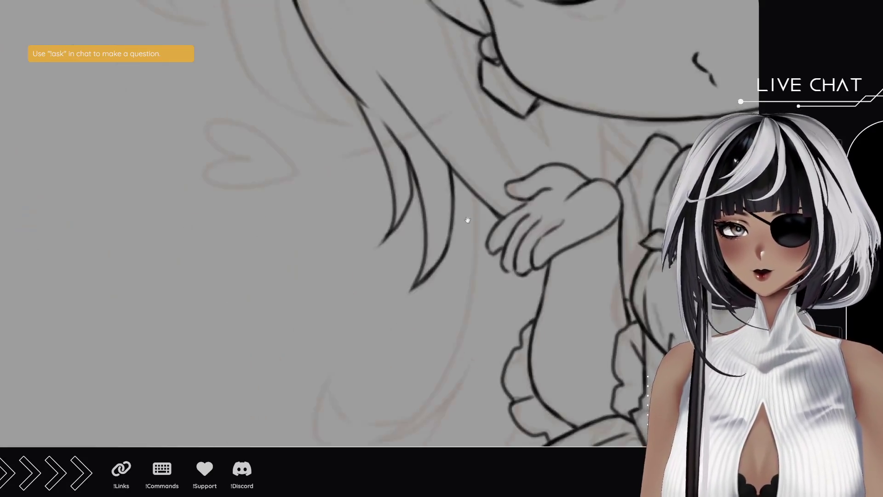
# Step: Ink the outer hair edge running upward from the jaw beside the face
pyautogui.scroll(3, 220, 313)
pyautogui.moveTo(220, 313); pyautogui.dragTo(143, 228)
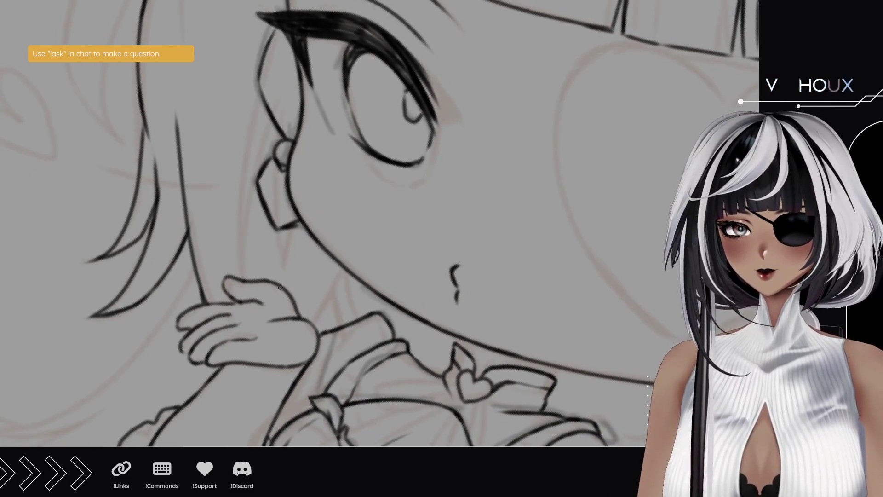
pyautogui.moveTo(350, 304); pyautogui.dragTo(252, 148)
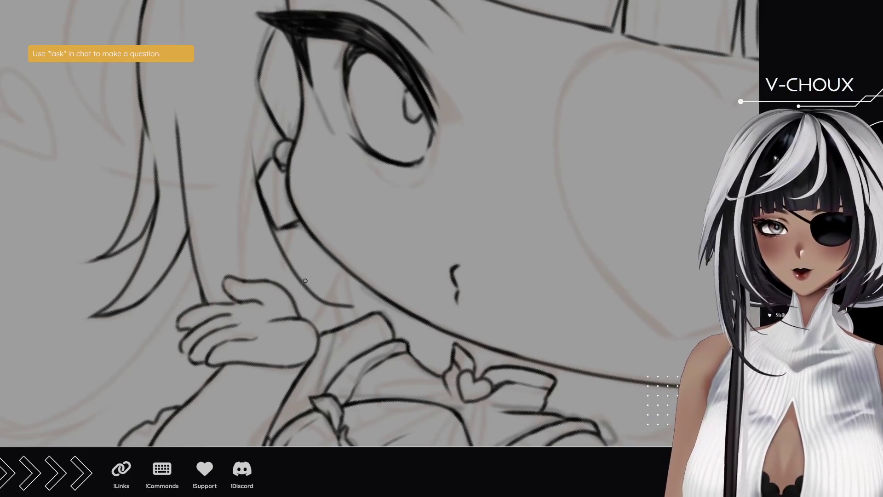
pyautogui.hotkey('ctrl', 'z')
pyautogui.moveTo(368, 306); pyautogui.dragTo(258, 203)
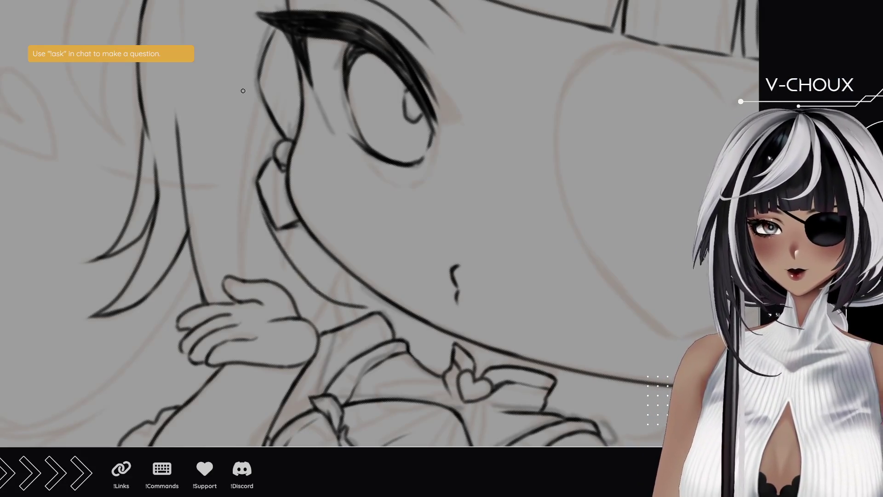
pyautogui.hotkey('ctrl', 'z')
pyautogui.moveTo(371, 310)
pyautogui.mouseDown()
pyautogui.moveTo(243, 171)
pyautogui.moveTo(235, 102)
pyautogui.mouseUp()
pyautogui.hotkey('ctrl', 'z')
pyautogui.moveTo(340, 307); pyautogui.dragTo(237, 101)
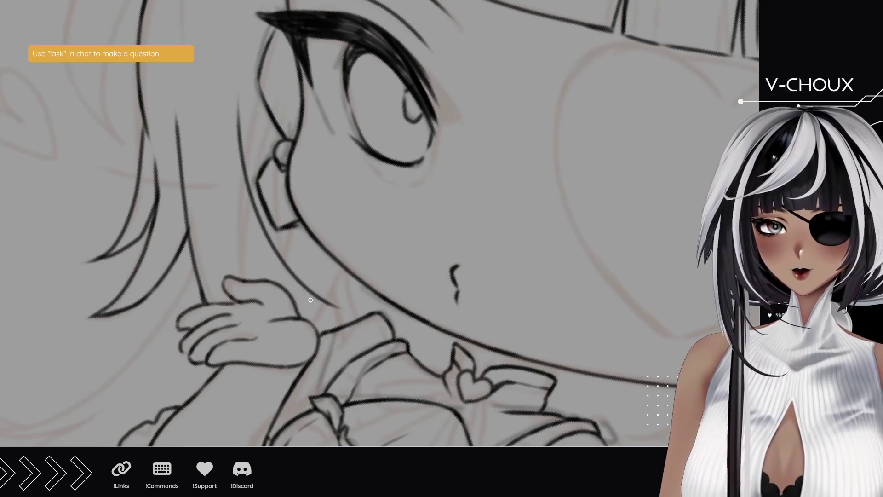
# Step: Continue the hair edge from the jaw down to a pointed tip above the hand
pyautogui.moveTo(337, 305); pyautogui.dragTo(276, 290)
pyautogui.hotkey('ctrl', 'z')
pyautogui.moveTo(335, 308); pyautogui.dragTo(275, 286)
pyautogui.moveTo(221, 232); pyautogui.dragTo(251, 279)
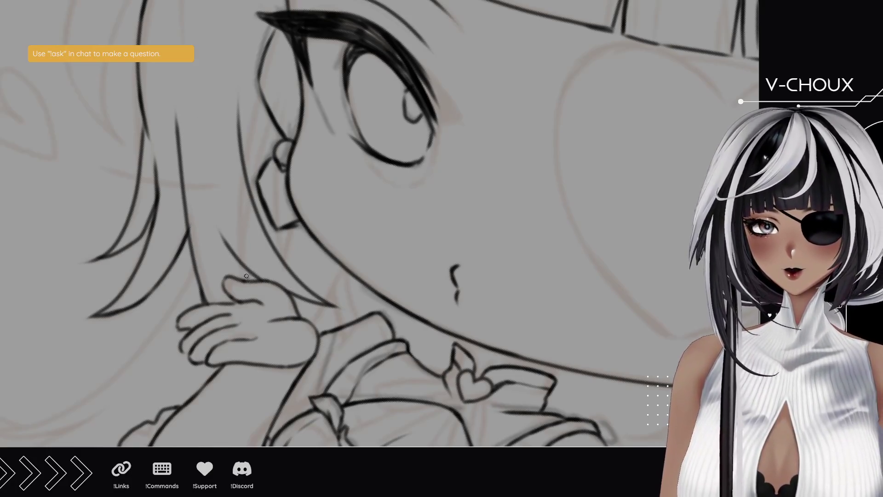
pyautogui.moveTo(123, 114); pyautogui.dragTo(192, 258)
pyautogui.scroll(-5, 357, 270)
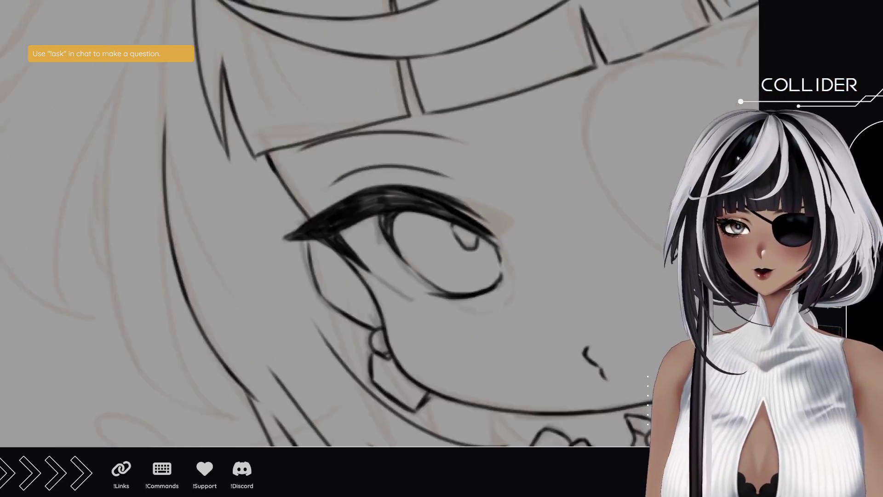
# Step: Check the whole figure, then darken the face outline beside the eye with two strokes
pyautogui.moveTo(374, 287); pyautogui.dragTo(357, 270)
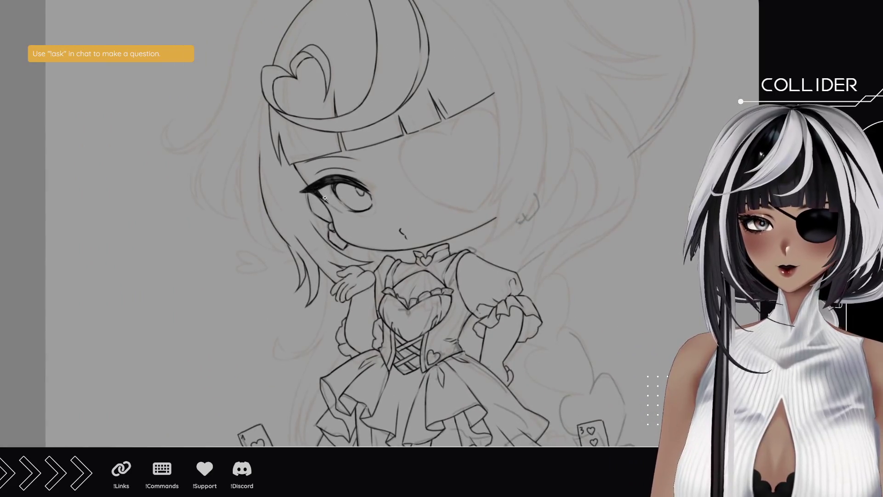
pyautogui.scroll(3, 333, 256)
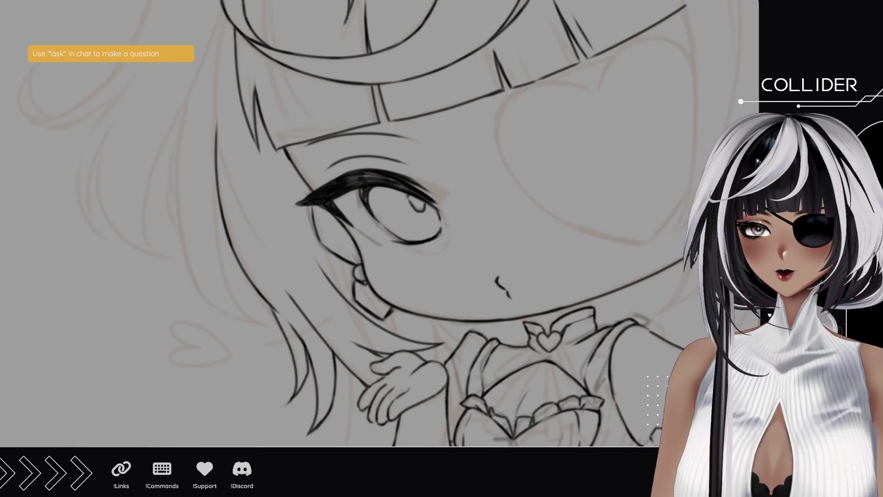
pyautogui.moveTo(223, 199); pyautogui.dragTo(187, 260)
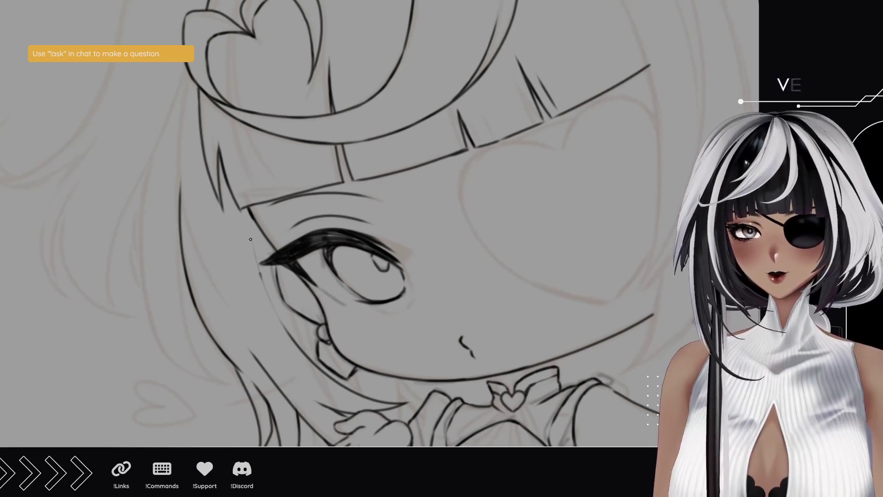
pyautogui.moveTo(262, 273); pyautogui.dragTo(244, 215)
pyautogui.moveTo(253, 245); pyautogui.dragTo(244, 207)
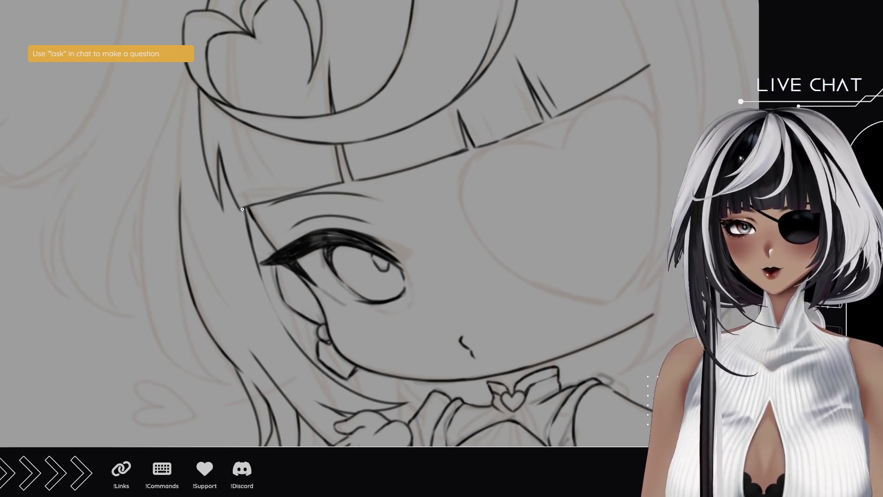
pyautogui.scroll(-10, 242, 209)
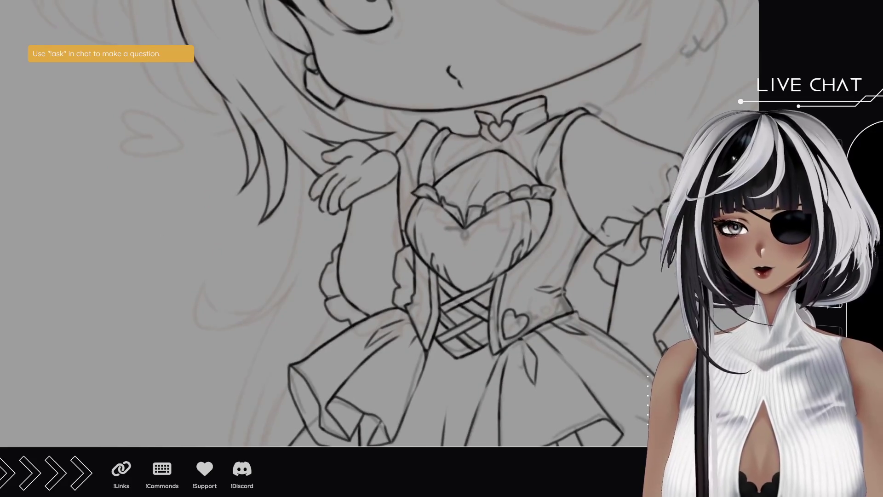
# Step: Ink a long thin hair strand curving upward beside the outstretched hand
pyautogui.click(301, 243)
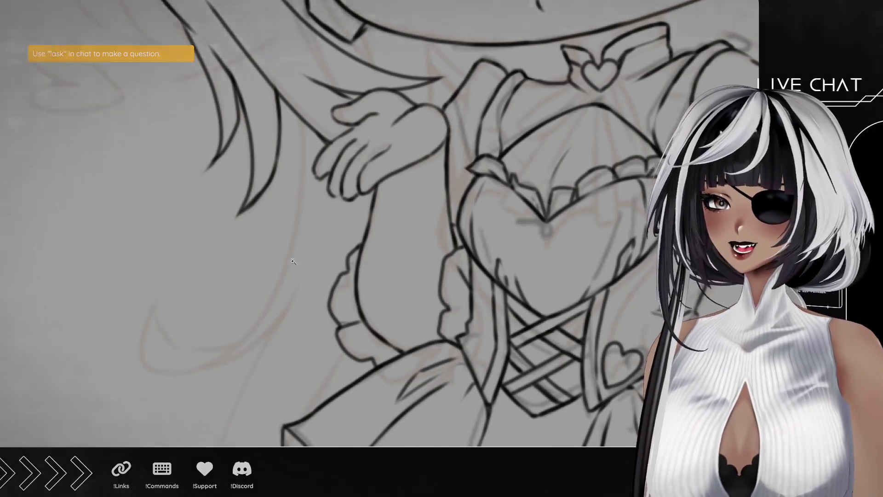
pyautogui.moveTo(159, 204)
pyautogui.mouseDown()
pyautogui.moveTo(369, 231)
pyautogui.moveTo(374, 203)
pyautogui.moveTo(416, 233)
pyautogui.moveTo(309, 246)
pyautogui.mouseUp()
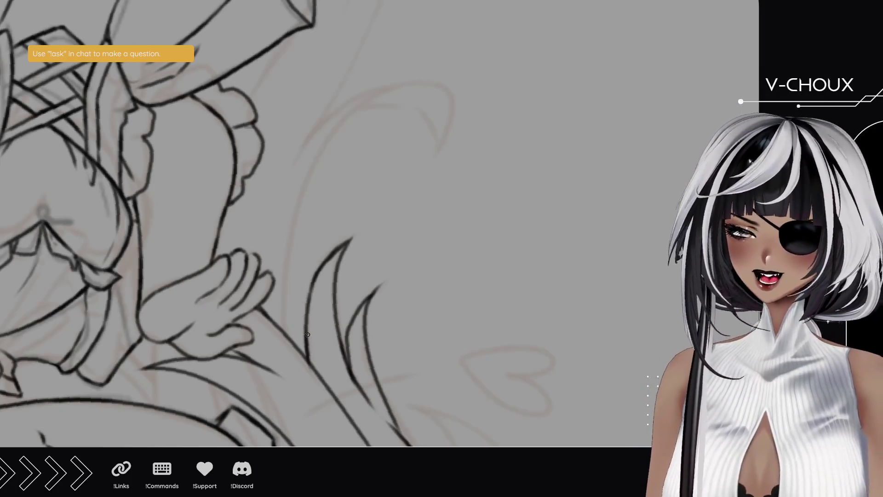
pyautogui.moveTo(293, 343); pyautogui.dragTo(307, 260)
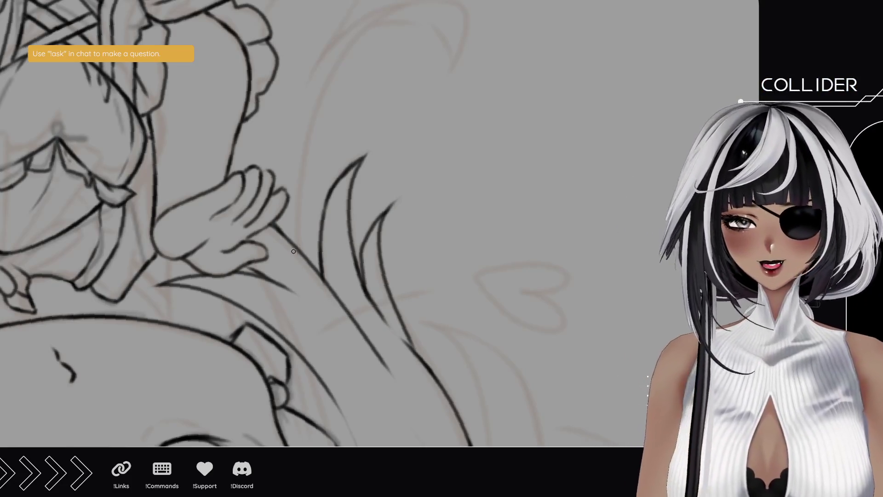
pyautogui.moveTo(289, 203); pyautogui.dragTo(286, 261)
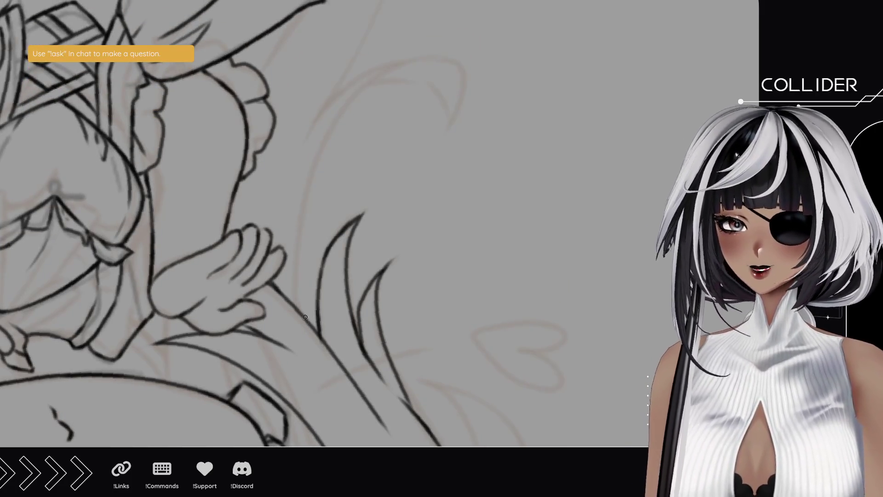
pyautogui.moveTo(310, 327); pyautogui.dragTo(299, 267)
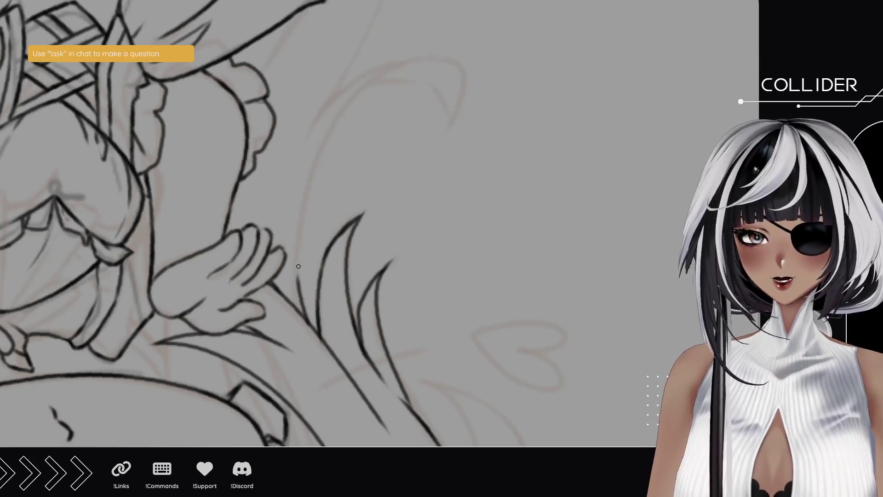
pyautogui.hotkey('ctrl', 'z')
pyautogui.moveTo(316, 326); pyautogui.dragTo(295, 251)
pyautogui.moveTo(299, 281)
pyautogui.mouseDown()
pyautogui.moveTo(307, 180)
pyautogui.moveTo(332, 125)
pyautogui.moveTo(458, 73)
pyautogui.moveTo(466, 82)
pyautogui.moveTo(448, 123)
pyautogui.mouseUp()
pyautogui.hotkey('ctrl', 'z')
pyautogui.moveTo(437, 71)
pyautogui.mouseDown()
pyautogui.moveTo(471, 83)
pyautogui.moveTo(470, 130)
pyautogui.moveTo(454, 98)
pyautogui.moveTo(433, 80)
pyautogui.mouseUp()
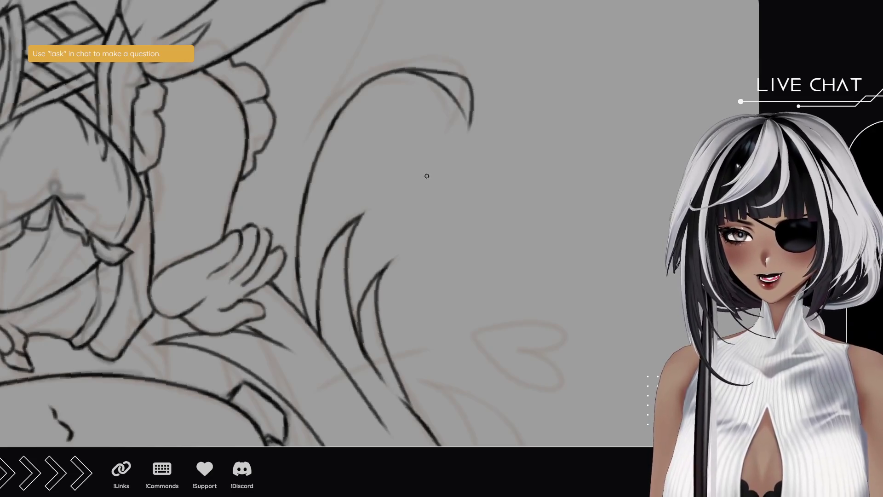
# Step: Add a thin vertical strand left of the hair curve and short strokes along it
pyautogui.moveTo(318, 112); pyautogui.dragTo(326, 163)
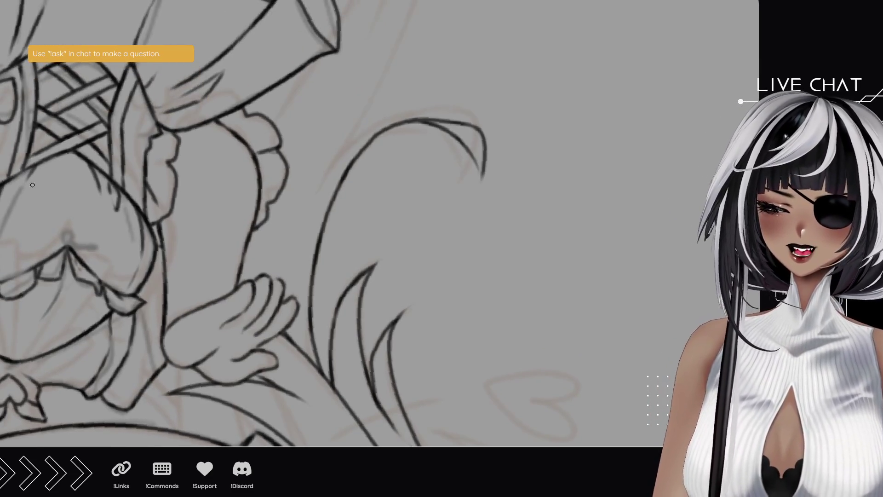
pyautogui.moveTo(94, 154)
pyautogui.mouseDown()
pyautogui.moveTo(153, 197)
pyautogui.moveTo(241, 287)
pyautogui.moveTo(192, 243)
pyautogui.mouseUp()
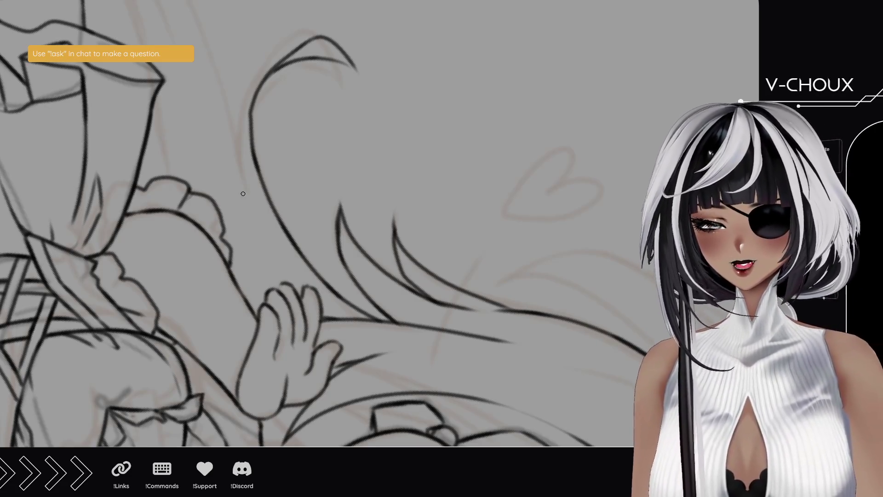
pyautogui.moveTo(253, 227); pyautogui.dragTo(243, 133)
pyautogui.hotkey('ctrl', 'z')
pyautogui.moveTo(247, 224)
pyautogui.mouseDown()
pyautogui.moveTo(242, 134)
pyautogui.moveTo(254, 98)
pyautogui.mouseUp()
pyautogui.moveTo(241, 133); pyautogui.dragTo(261, 82)
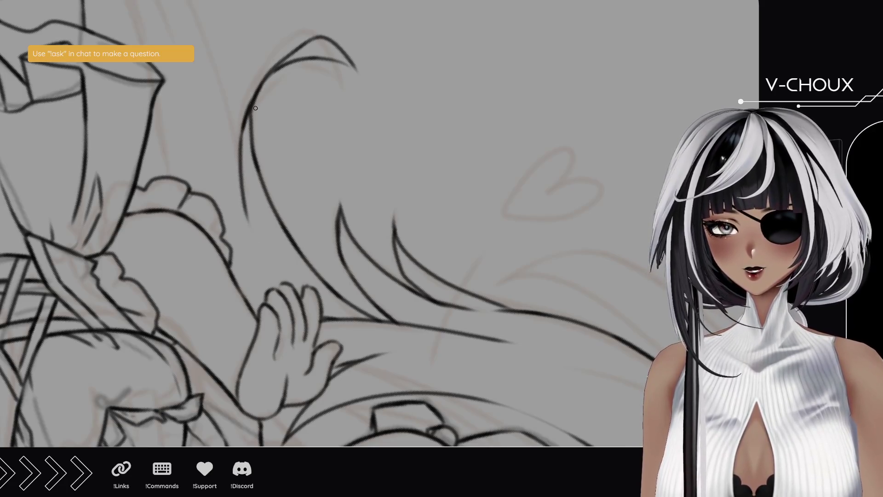
pyautogui.hotkey('ctrl', 'z')
pyautogui.moveTo(251, 130); pyautogui.dragTo(256, 96)
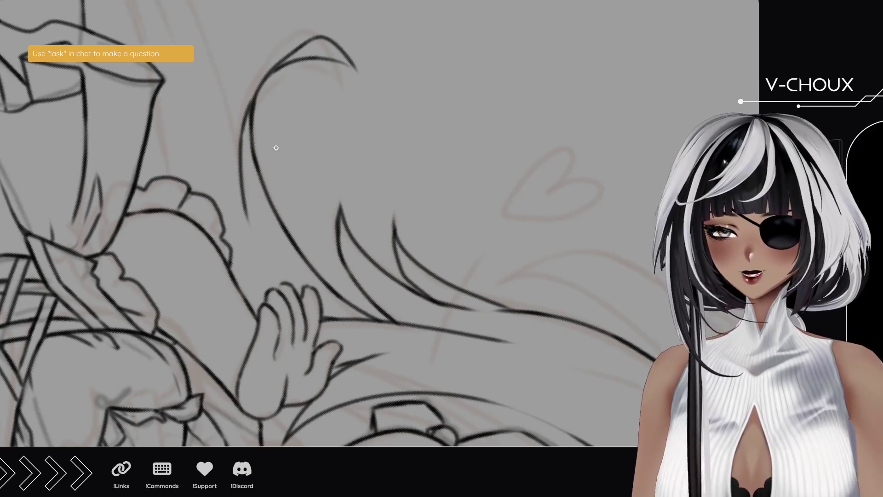
pyautogui.moveTo(216, 153); pyautogui.dragTo(279, 273)
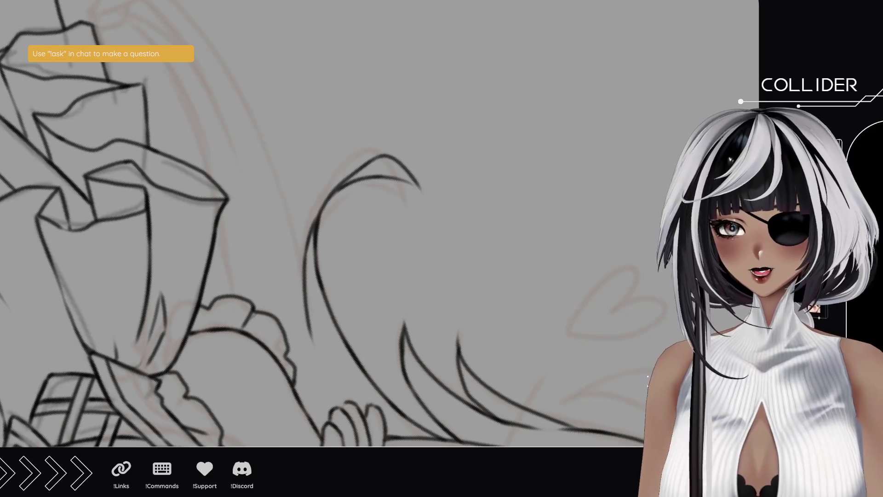
pyautogui.moveTo(238, 105)
pyautogui.mouseDown()
pyautogui.moveTo(276, 371)
pyautogui.moveTo(394, 354)
pyautogui.moveTo(449, 309)
pyautogui.moveTo(339, 166)
pyautogui.moveTo(302, 140)
pyautogui.mouseUp()
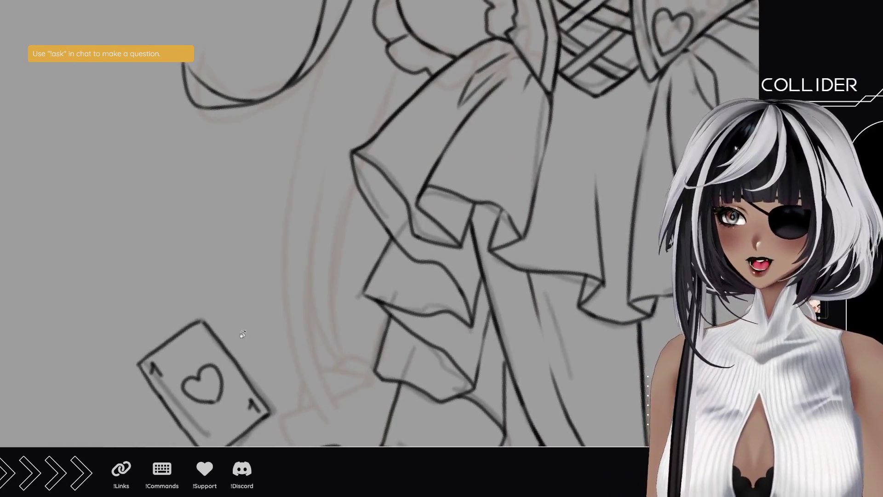
# Step: Ink a long hair strand beside the left skirt, redrawing it to reach higher
pyautogui.moveTo(243, 334); pyautogui.dragTo(210, 310)
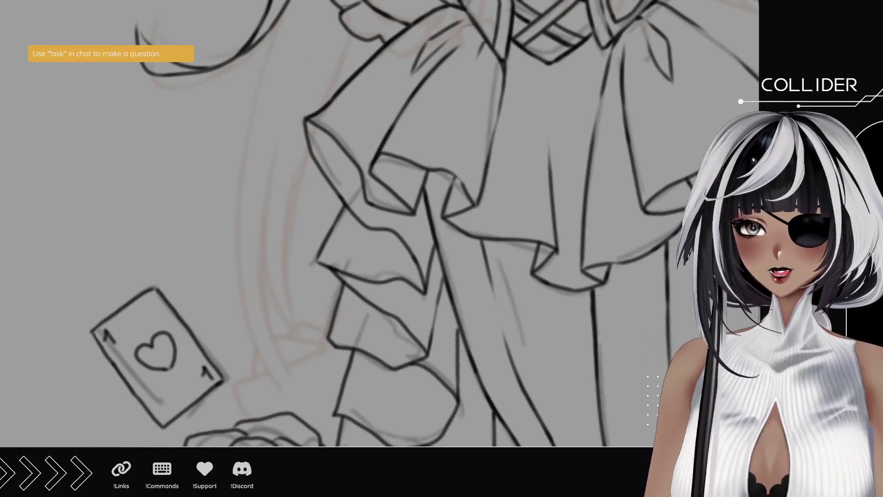
pyautogui.moveTo(256, 335); pyautogui.dragTo(213, 292)
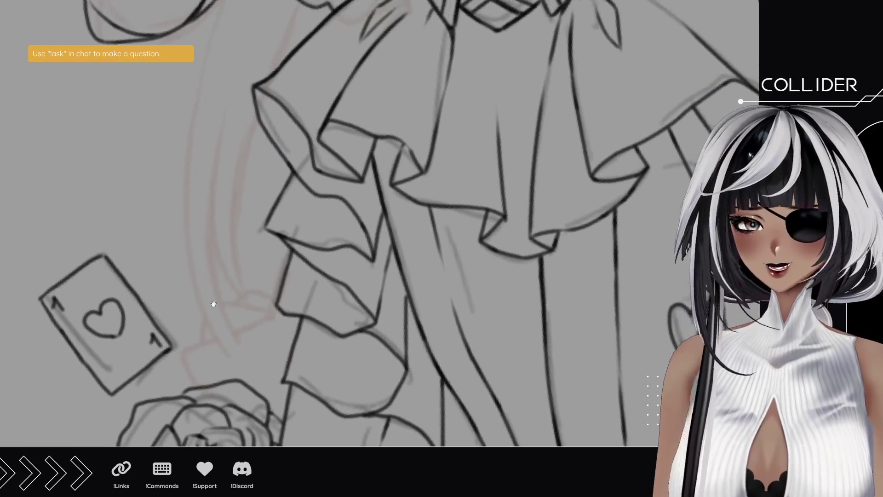
pyautogui.moveTo(259, 366)
pyautogui.mouseDown()
pyautogui.moveTo(236, 207)
pyautogui.moveTo(224, 305)
pyautogui.mouseUp()
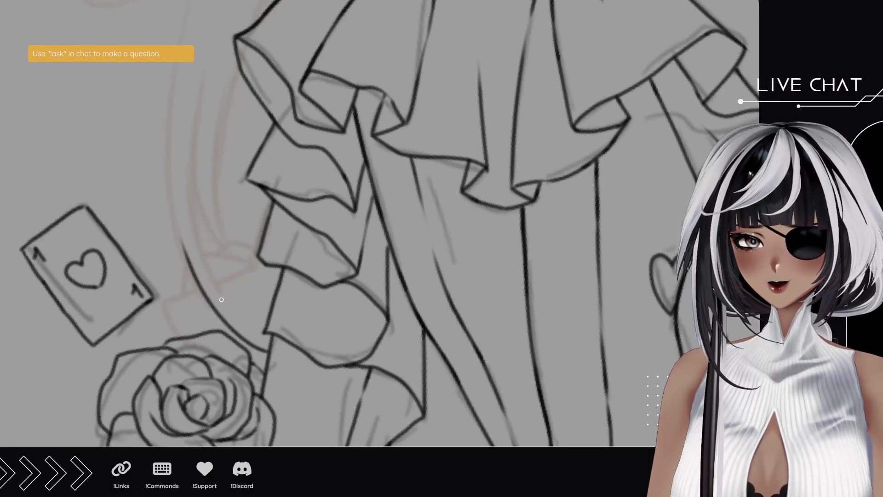
pyautogui.moveTo(177, 182); pyautogui.dragTo(207, 302)
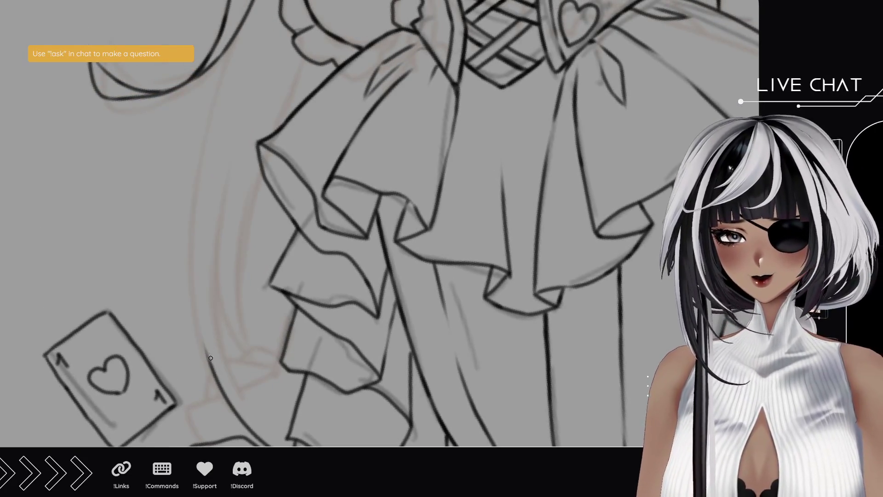
pyautogui.moveTo(217, 378); pyautogui.dragTo(224, 74)
pyautogui.hotkey('ctrl', 'z')
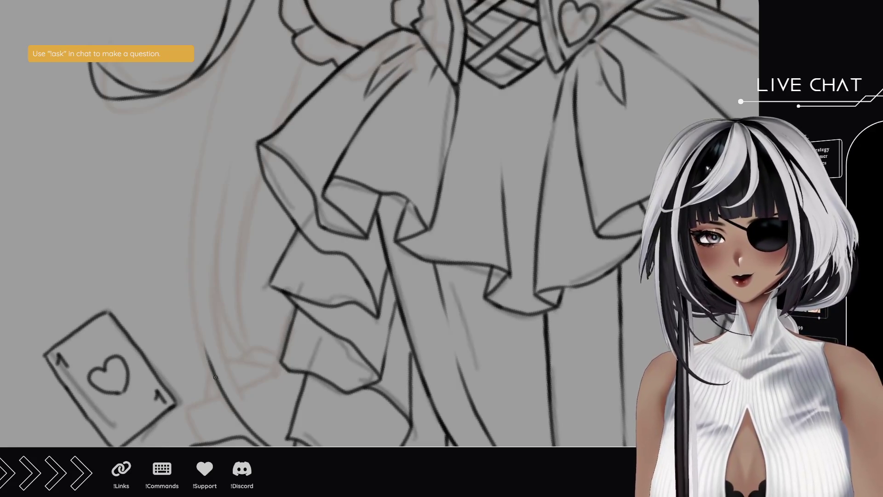
pyautogui.moveTo(219, 387)
pyautogui.mouseDown()
pyautogui.moveTo(193, 162)
pyautogui.moveTo(226, 52)
pyautogui.mouseUp()
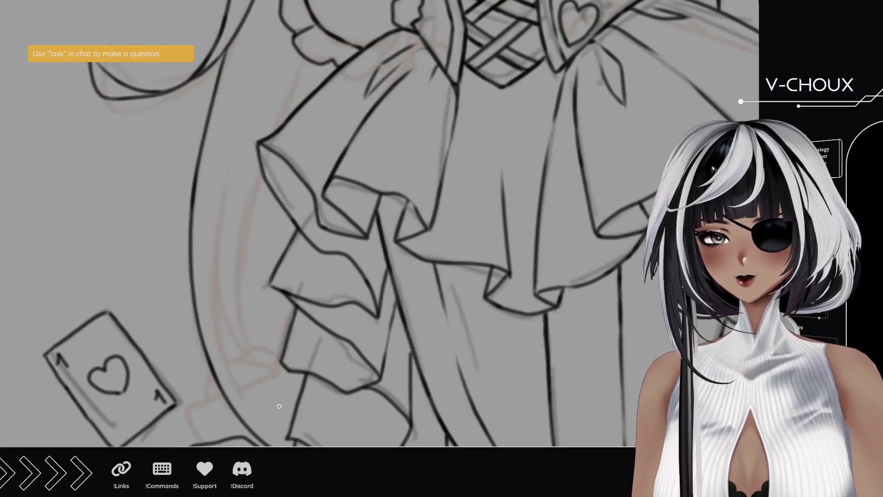
# Step: Ink the curve along the left skirt edge, redrawing it until clean
pyautogui.moveTo(288, 422); pyautogui.dragTo(202, 256)
pyautogui.hotkey('ctrl', 'z')
pyautogui.moveTo(293, 420); pyautogui.dragTo(204, 251)
pyautogui.hotkey('ctrl', 'z')
pyautogui.moveTo(290, 414); pyautogui.dragTo(203, 252)
pyautogui.hotkey('ctrl', 'z')
pyautogui.moveTo(292, 414); pyautogui.dragTo(202, 255)
# Step: Ink the inner strand and the inner left skirt line, removing stray strokes
pyautogui.moveTo(233, 375)
pyautogui.mouseDown()
pyautogui.moveTo(220, 207)
pyautogui.moveTo(242, 147)
pyautogui.mouseUp()
pyautogui.moveTo(285, 380); pyautogui.dragTo(219, 281)
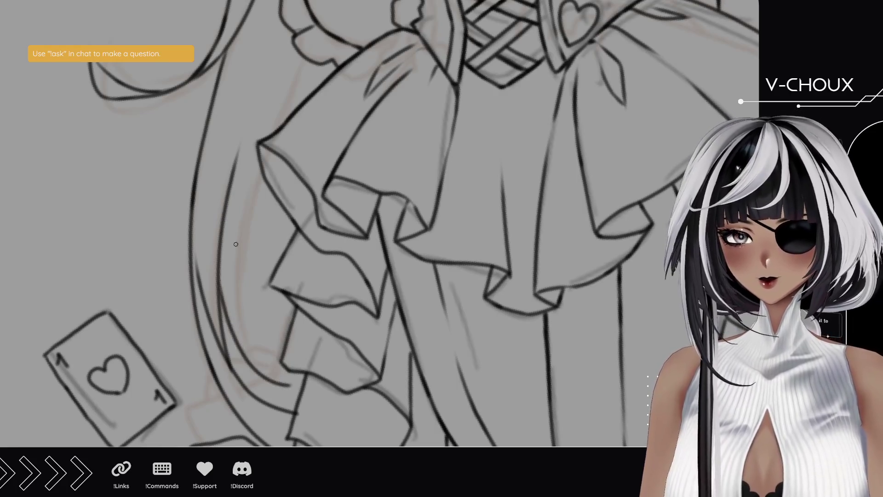
pyautogui.moveTo(280, 385)
pyautogui.mouseDown()
pyautogui.moveTo(244, 317)
pyautogui.moveTo(240, 190)
pyautogui.mouseUp()
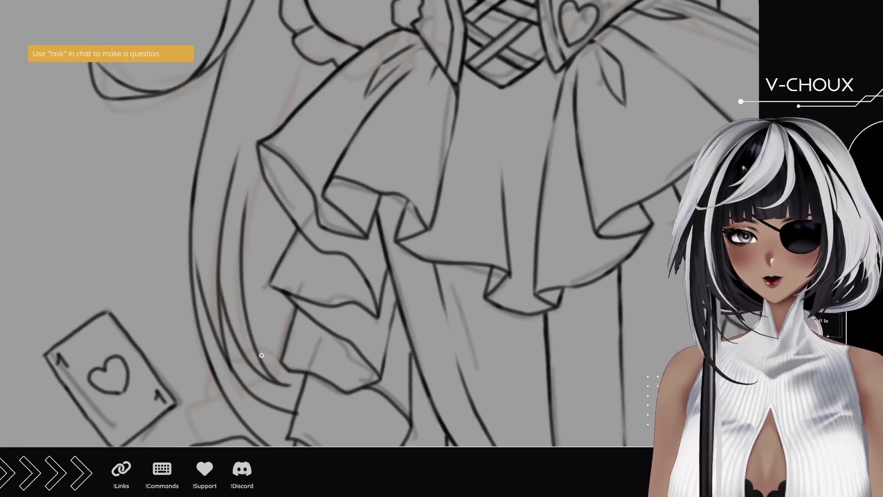
pyautogui.hotkey('ctrl', 'z')
pyautogui.moveTo(281, 384)
pyautogui.mouseDown()
pyautogui.moveTo(244, 189)
pyautogui.moveTo(251, 213)
pyautogui.mouseUp()
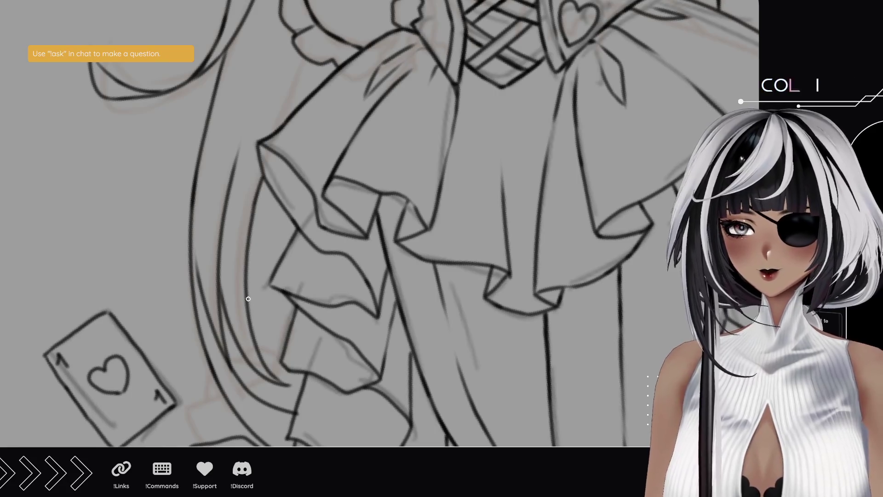
pyautogui.hotkey('ctrl', 'z')
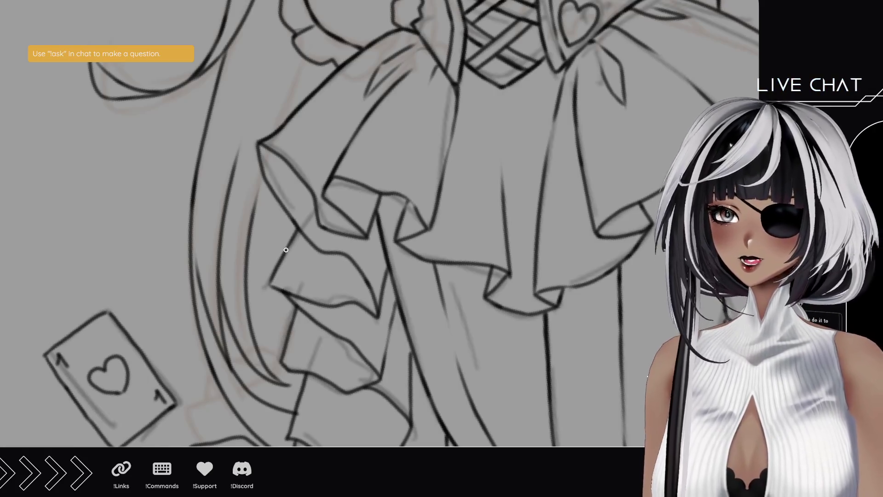
pyautogui.scroll(3, 275, 225)
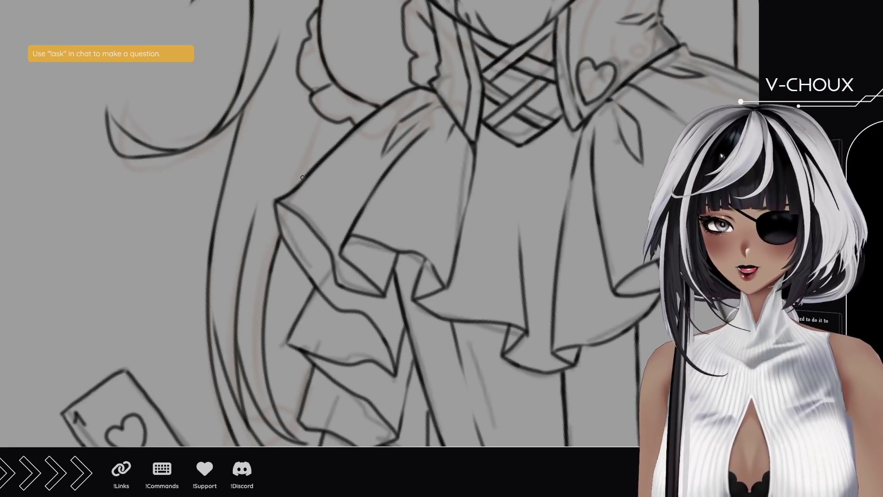
# Step: Extend and darken the dress contour, then bring the girl's chest and open hand into view
pyautogui.moveTo(304, 174)
pyautogui.mouseDown()
pyautogui.moveTo(319, 131)
pyautogui.moveTo(308, 164)
pyautogui.mouseUp()
pyautogui.moveTo(319, 117); pyautogui.dragTo(303, 188)
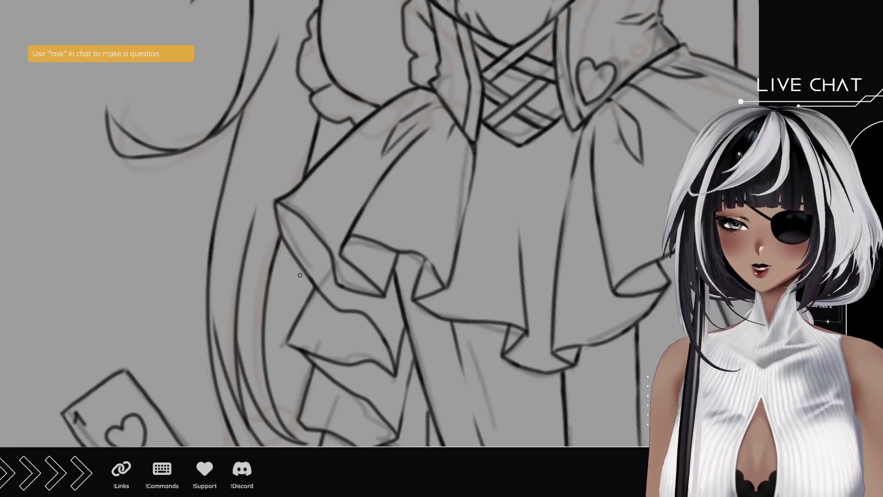
pyautogui.moveTo(311, 149); pyautogui.dragTo(290, 312)
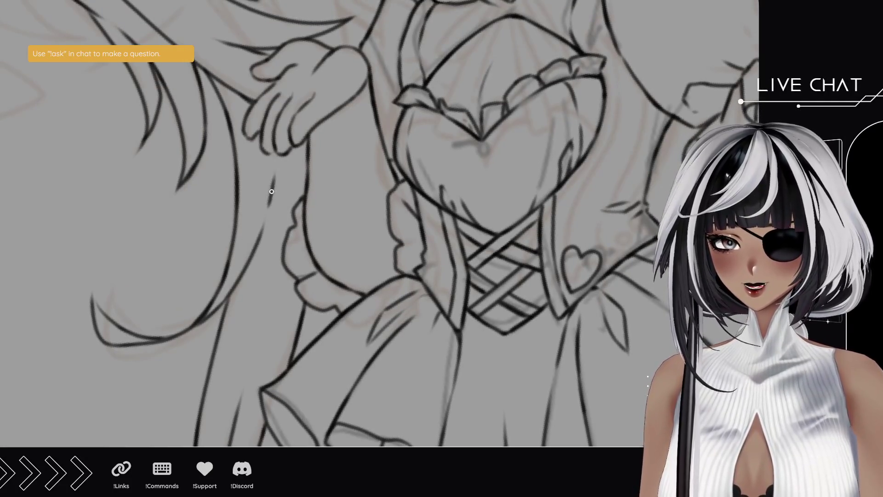
# Step: Ink the hair line beside the arm and a clean stroke along the skirt line
pyautogui.moveTo(272, 195)
pyautogui.mouseDown()
pyautogui.moveTo(272, 151)
pyautogui.moveTo(274, 179)
pyautogui.mouseUp()
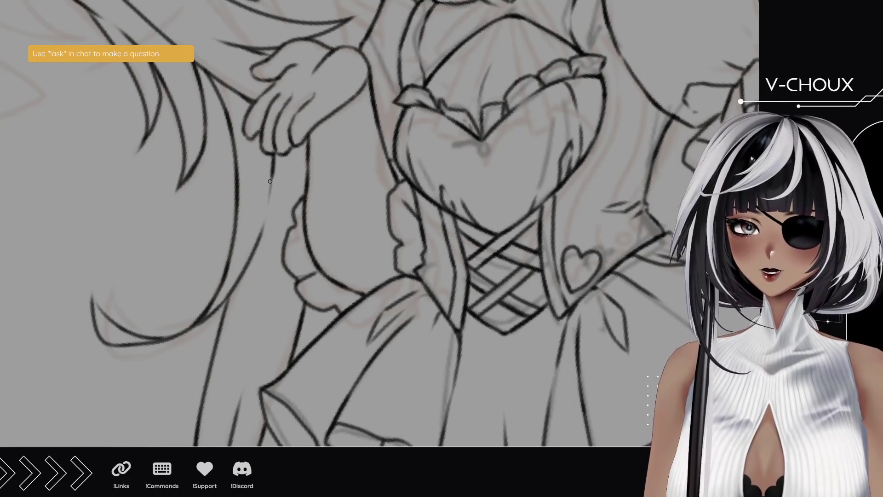
pyautogui.moveTo(271, 183); pyautogui.dragTo(272, 167)
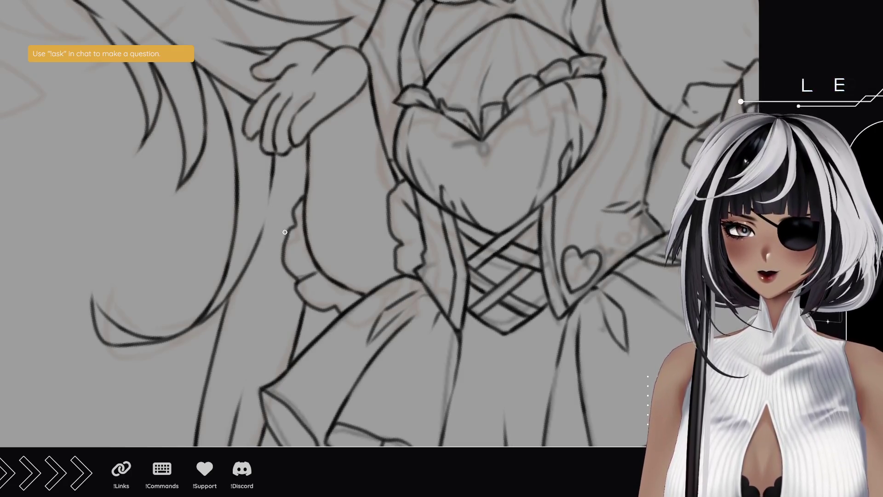
pyautogui.moveTo(288, 263); pyautogui.dragTo(341, 95)
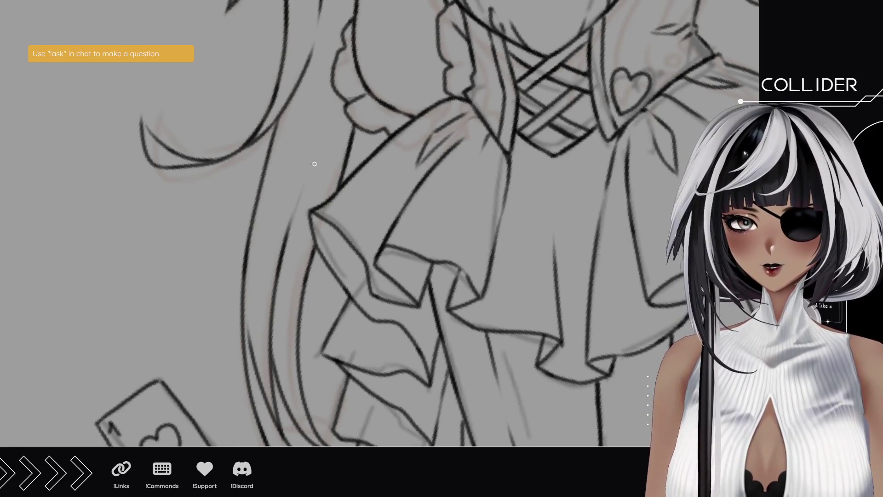
pyautogui.moveTo(281, 263); pyautogui.dragTo(315, 159)
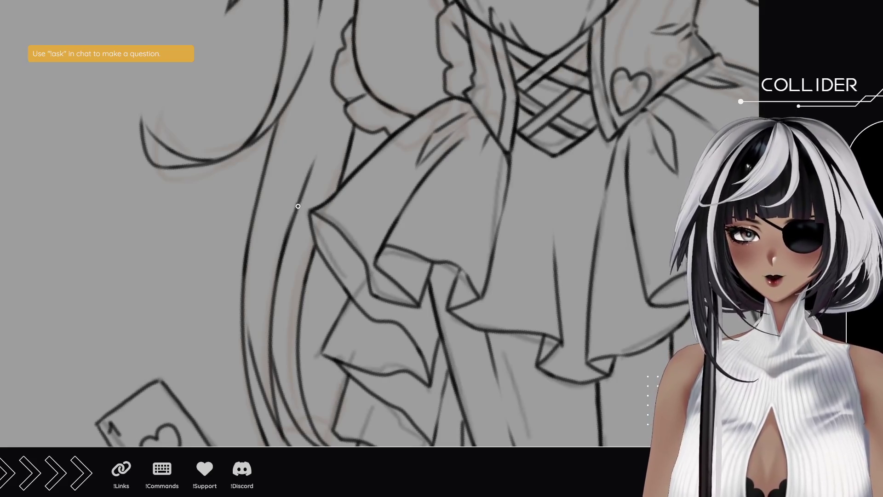
pyautogui.hotkey('ctrl', 'z')
pyautogui.moveTo(282, 266); pyautogui.dragTo(316, 155)
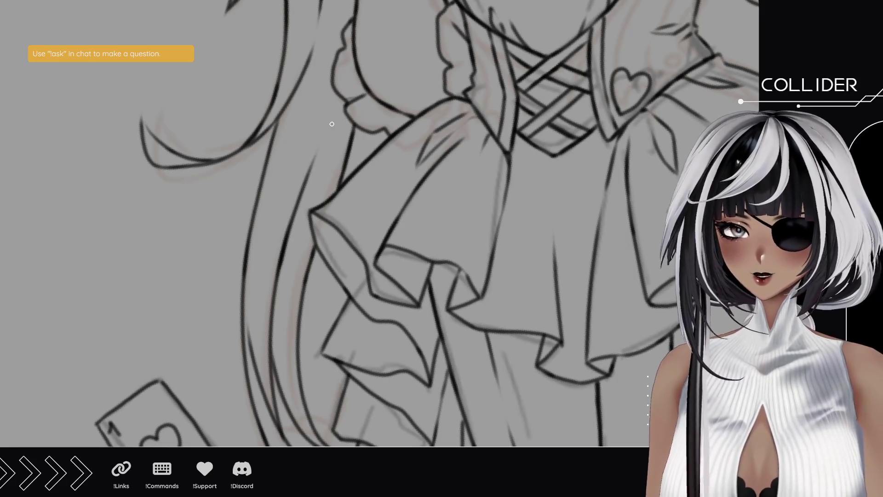
# Step: Ink the long hair stroke beside the sleeve, redrawing it several times until clean
pyautogui.moveTo(326, 118); pyautogui.dragTo(329, 201)
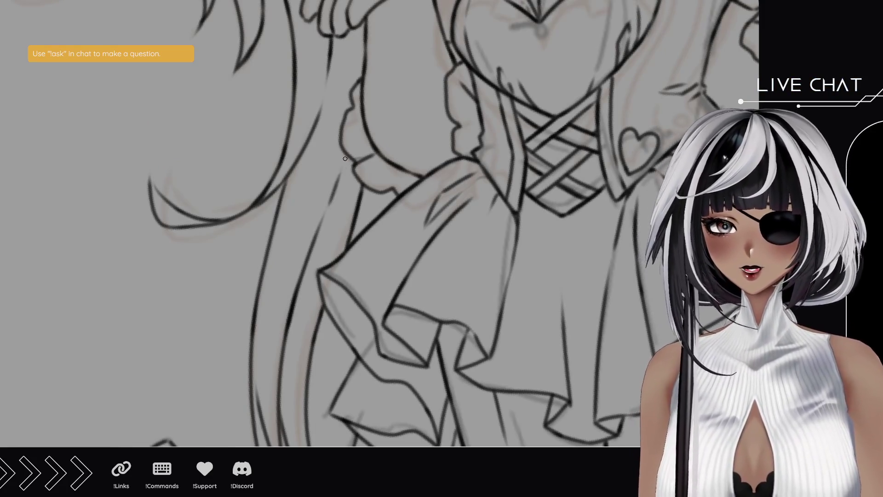
pyautogui.moveTo(329, 203); pyautogui.dragTo(342, 161)
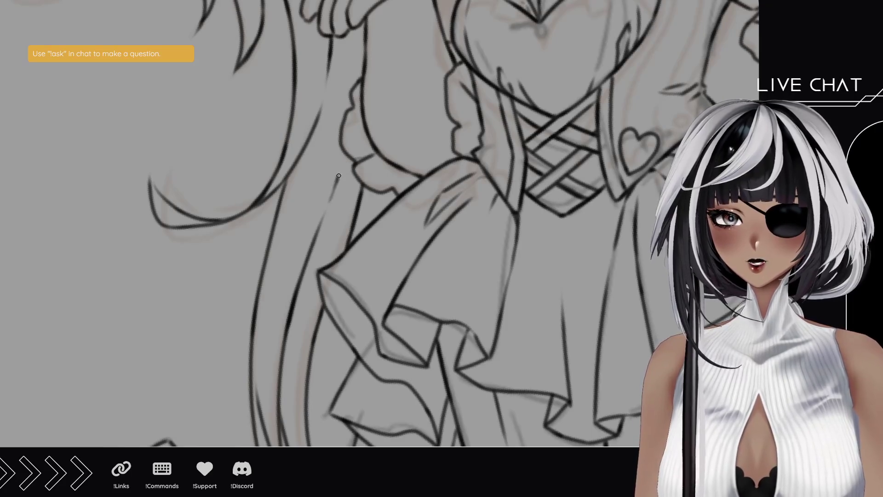
pyautogui.hotkey('ctrl', 'z')
pyautogui.moveTo(328, 206); pyautogui.dragTo(342, 165)
pyautogui.hotkey('ctrl', 'z')
pyautogui.moveTo(328, 206); pyautogui.dragTo(345, 156)
pyautogui.hotkey('ctrl', 'z')
pyautogui.moveTo(329, 205); pyautogui.dragTo(346, 151)
pyautogui.hotkey('ctrl', 'z')
pyautogui.moveTo(347, 92); pyautogui.dragTo(342, 178)
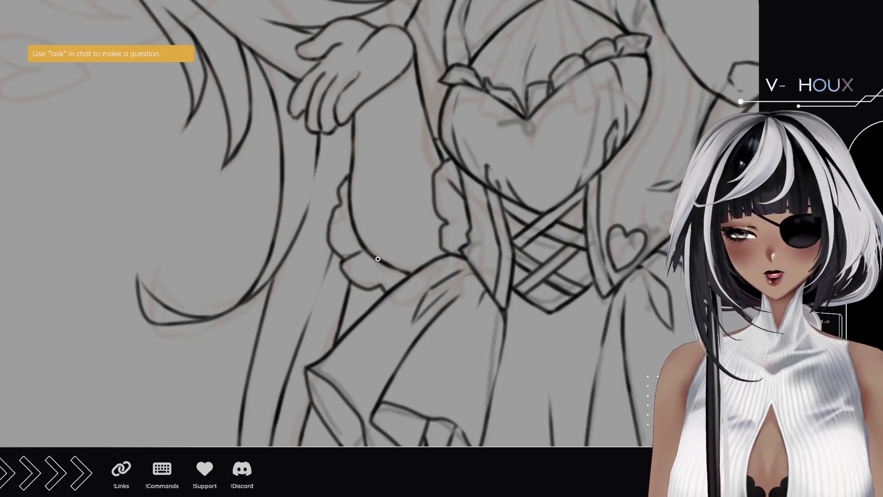
pyautogui.moveTo(372, 254)
pyautogui.mouseDown()
pyautogui.moveTo(335, 321)
pyautogui.moveTo(336, 288)
pyautogui.mouseUp()
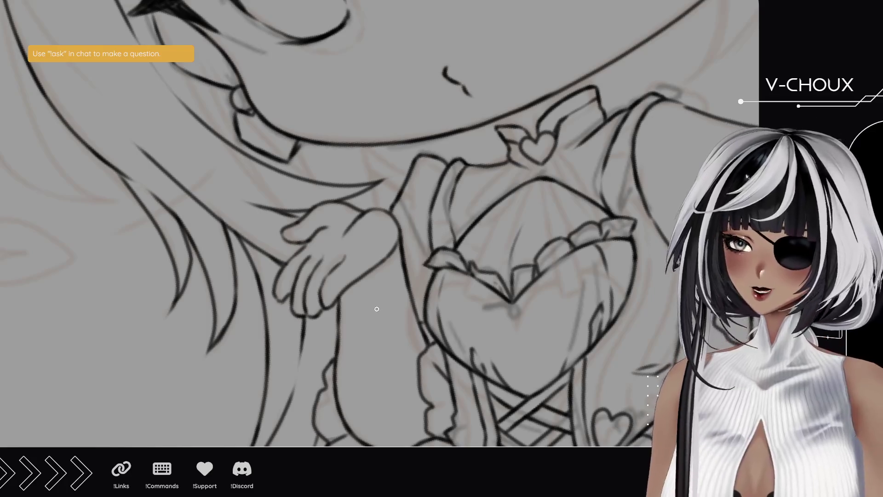
# Step: With the face rotated upright, ink the hair strands down the left of the face beside the eye
pyautogui.moveTo(313, 208); pyautogui.dragTo(350, 319)
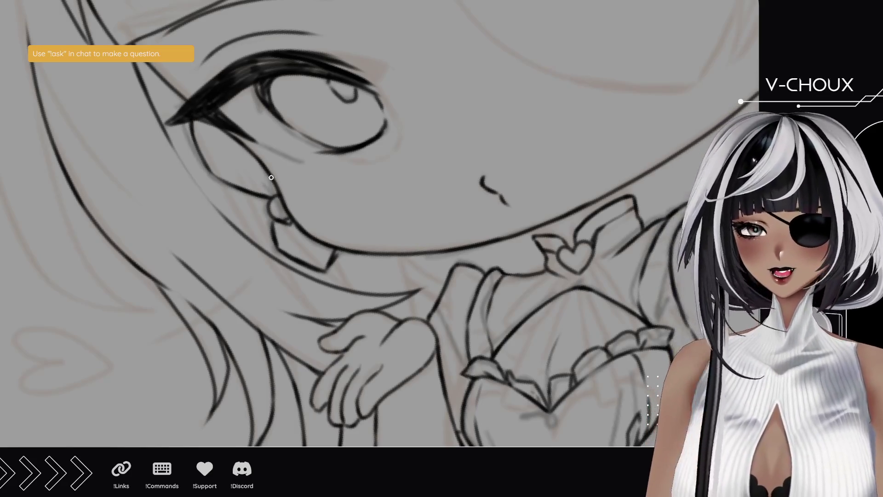
pyautogui.moveTo(143, 126)
pyautogui.mouseDown()
pyautogui.moveTo(190, 187)
pyautogui.moveTo(254, 187)
pyautogui.moveTo(243, 181)
pyautogui.mouseUp()
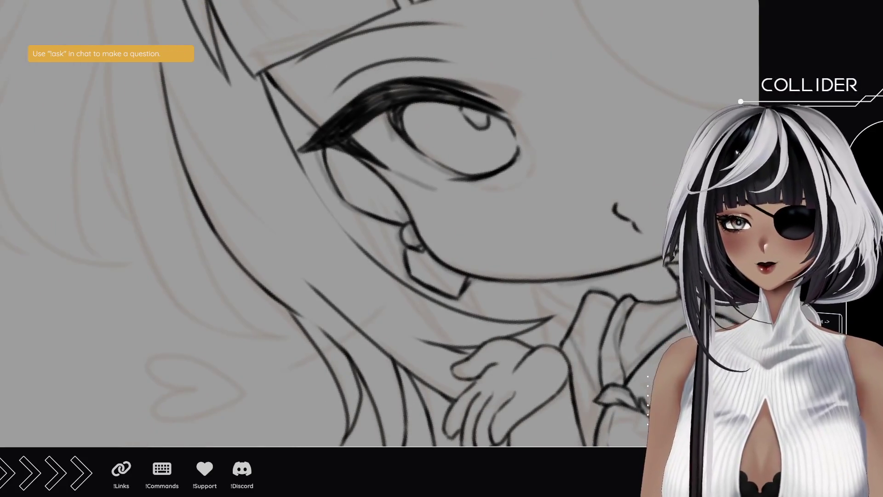
pyautogui.moveTo(185, 331); pyautogui.dragTo(148, 227)
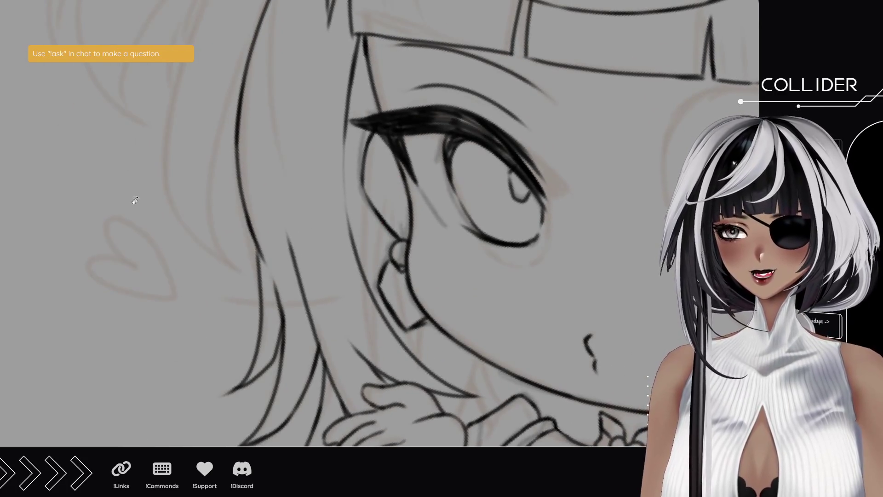
pyautogui.moveTo(129, 191); pyautogui.dragTo(114, 251)
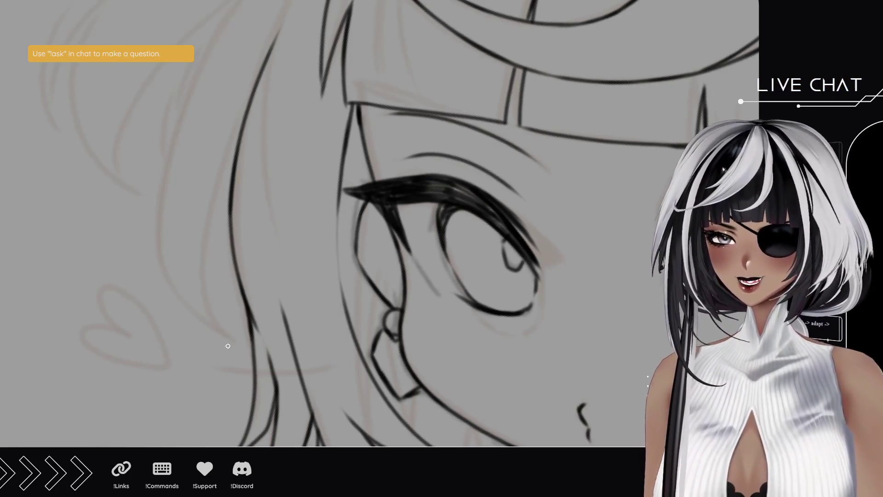
pyautogui.moveTo(252, 350)
pyautogui.mouseDown()
pyautogui.moveTo(199, 253)
pyautogui.moveTo(228, 146)
pyautogui.mouseUp()
pyautogui.hotkey('ctrl', 'z')
pyautogui.moveTo(202, 276); pyautogui.dragTo(230, 128)
pyautogui.hotkey('ctrl', 'z')
pyautogui.moveTo(202, 274)
pyautogui.mouseDown()
pyautogui.moveTo(204, 232)
pyautogui.moveTo(233, 148)
pyautogui.mouseUp()
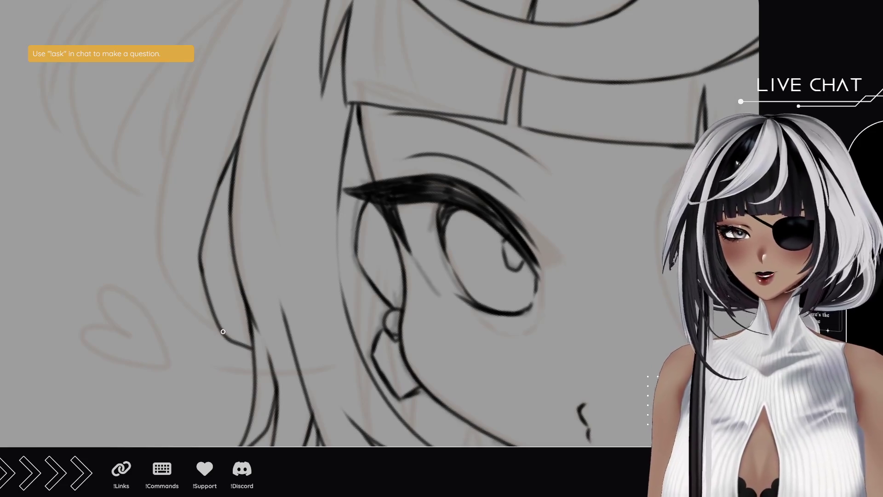
pyautogui.moveTo(248, 348)
pyautogui.mouseDown()
pyautogui.moveTo(223, 339)
pyautogui.moveTo(169, 277)
pyautogui.moveTo(207, 381)
pyautogui.moveTo(198, 279)
pyautogui.moveTo(212, 237)
pyautogui.mouseUp()
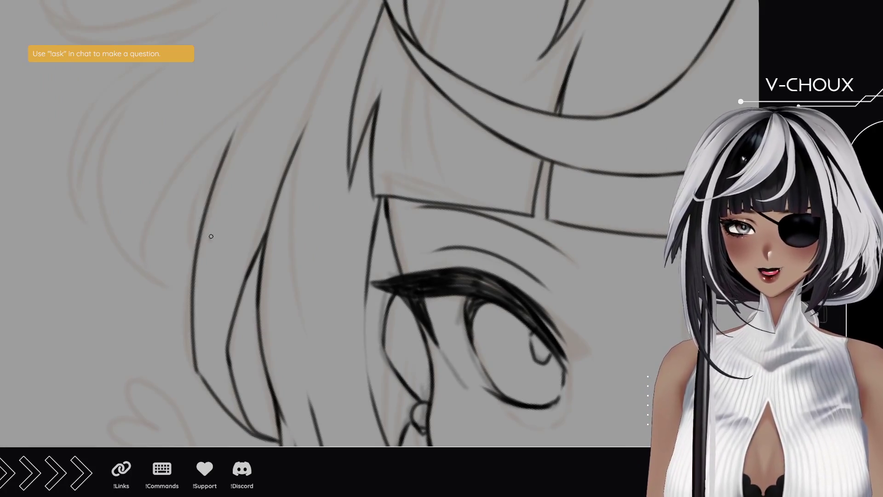
# Step: Redraw a short stroke at the lower left hair, retrying a strand up the left hair
pyautogui.hotkey('ctrl', 'z')
pyautogui.moveTo(209, 389); pyautogui.dragTo(196, 365)
pyautogui.hotkey('ctrl', 'z')
pyautogui.moveTo(213, 394)
pyautogui.mouseDown()
pyautogui.moveTo(195, 365)
pyautogui.moveTo(214, 178)
pyautogui.mouseUp()
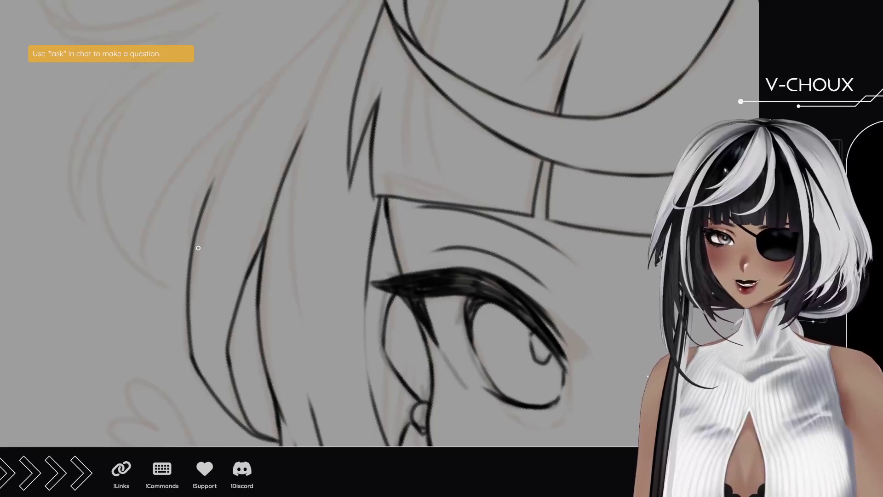
pyautogui.moveTo(195, 236); pyautogui.dragTo(256, 97)
pyautogui.hotkey('ctrl', 'z')
pyautogui.moveTo(201, 219); pyautogui.dragTo(234, 144)
pyautogui.hotkey('ctrl', 'z')
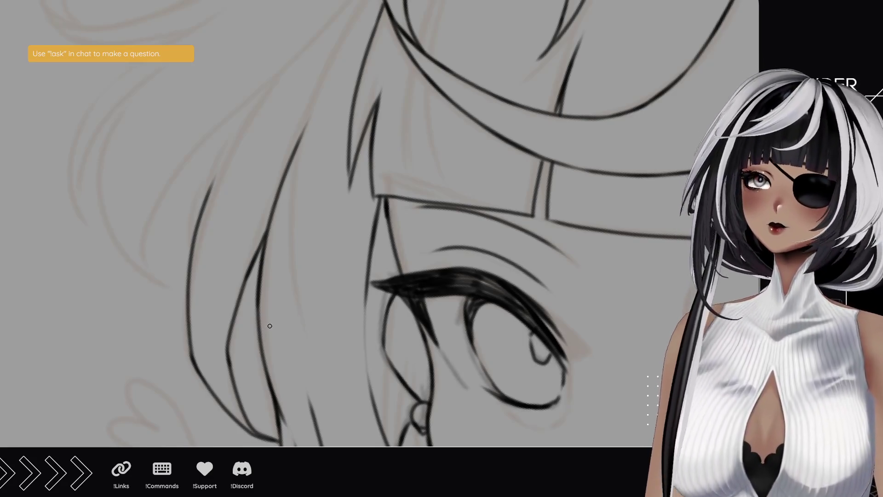
# Step: Ink a curved hair stroke below the eye, then angle the canvas for drawing
pyautogui.moveTo(233, 335); pyautogui.dragTo(232, 258)
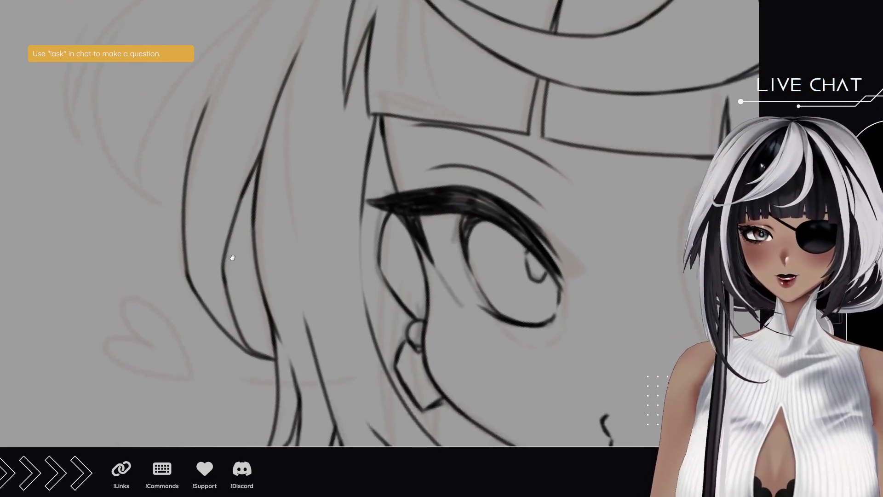
pyautogui.moveTo(269, 336)
pyautogui.mouseDown()
pyautogui.moveTo(236, 311)
pyautogui.moveTo(223, 280)
pyautogui.mouseUp()
pyautogui.scroll(3, 205, 311)
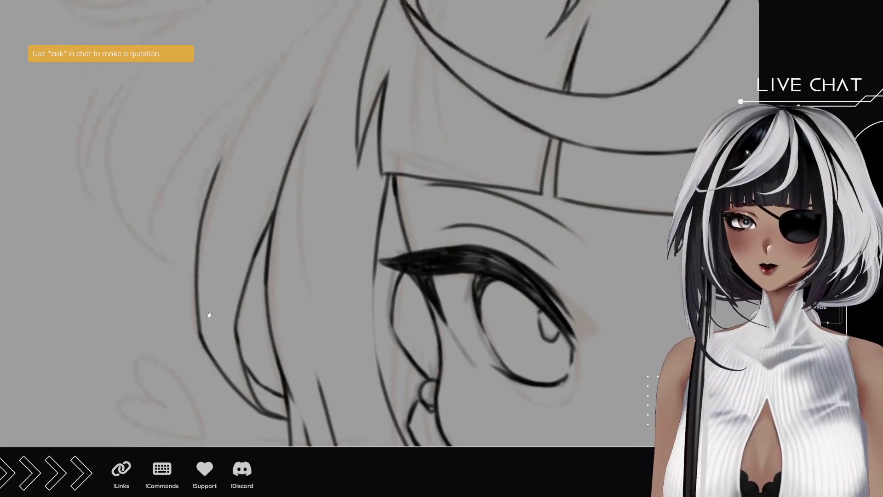
pyautogui.moveTo(217, 256); pyautogui.dragTo(301, 257)
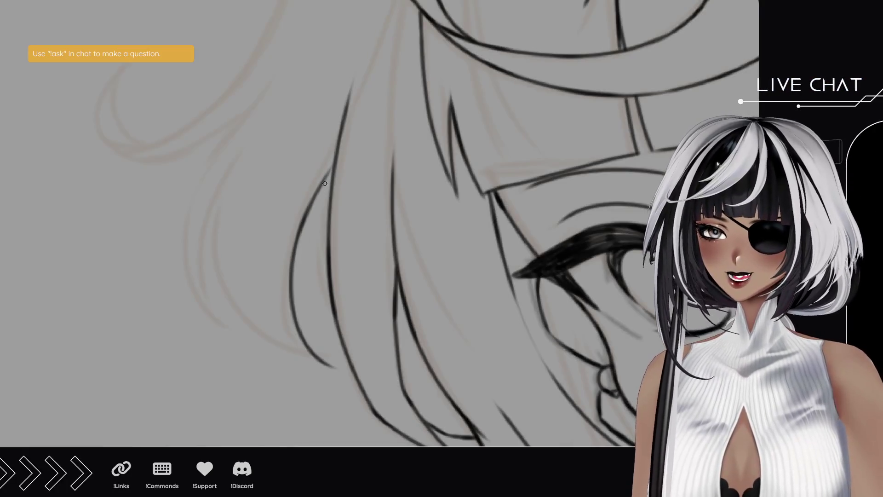
# Step: Trace the long pointed hair strands beside the eye, re-inking and redrawing bad strokes
pyautogui.moveTo(333, 162)
pyautogui.mouseDown()
pyautogui.moveTo(310, 204)
pyautogui.moveTo(321, 184)
pyautogui.mouseUp()
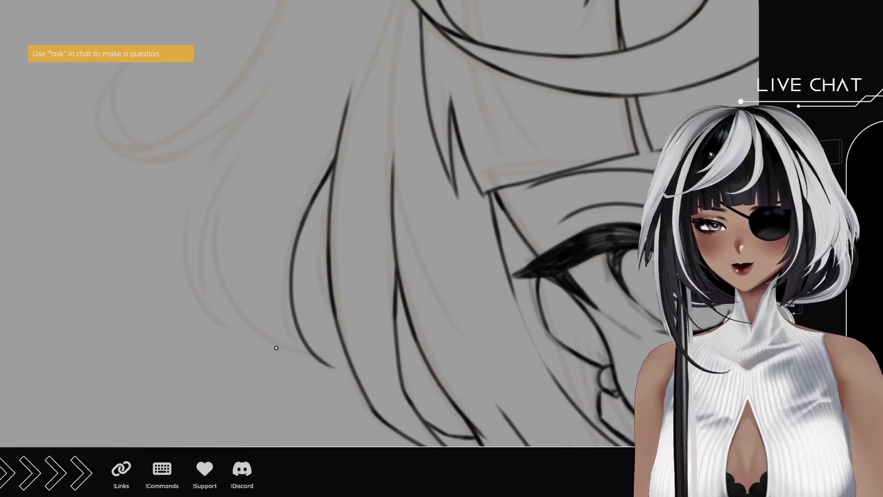
pyautogui.moveTo(331, 364); pyautogui.dragTo(246, 102)
pyautogui.hotkey('ctrl', 'z')
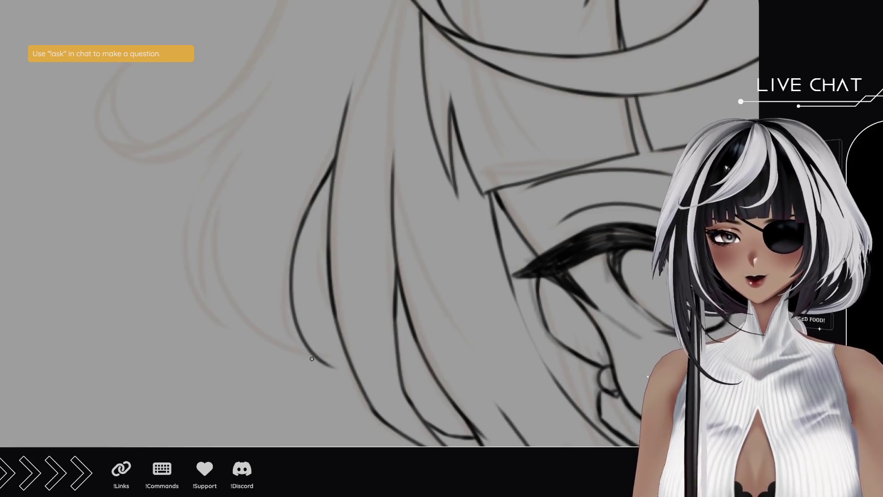
pyautogui.moveTo(328, 367); pyautogui.dragTo(248, 116)
pyautogui.moveTo(223, 236)
pyautogui.mouseDown()
pyautogui.moveTo(302, 262)
pyautogui.moveTo(302, 240)
pyautogui.mouseUp()
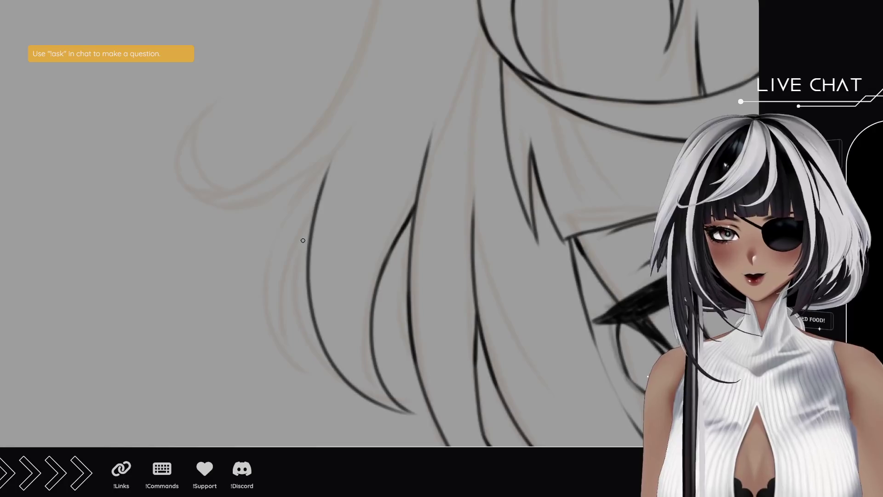
pyautogui.moveTo(319, 202)
pyautogui.mouseDown()
pyautogui.moveTo(289, 360)
pyautogui.moveTo(314, 174)
pyautogui.mouseUp()
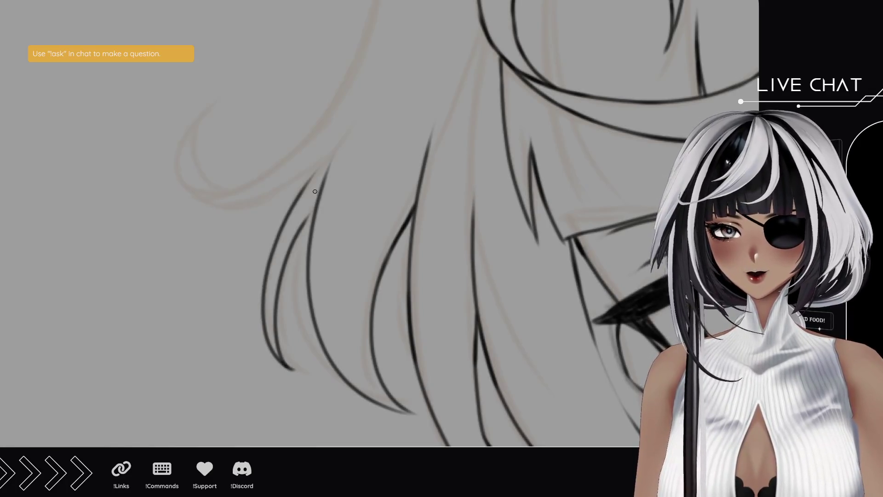
pyautogui.moveTo(315, 210)
pyautogui.mouseDown()
pyautogui.moveTo(291, 248)
pyautogui.moveTo(311, 214)
pyautogui.moveTo(306, 220)
pyautogui.mouseUp()
pyautogui.hotkey('ctrl', 'z')
pyautogui.hotkey('ctrl', 'z')
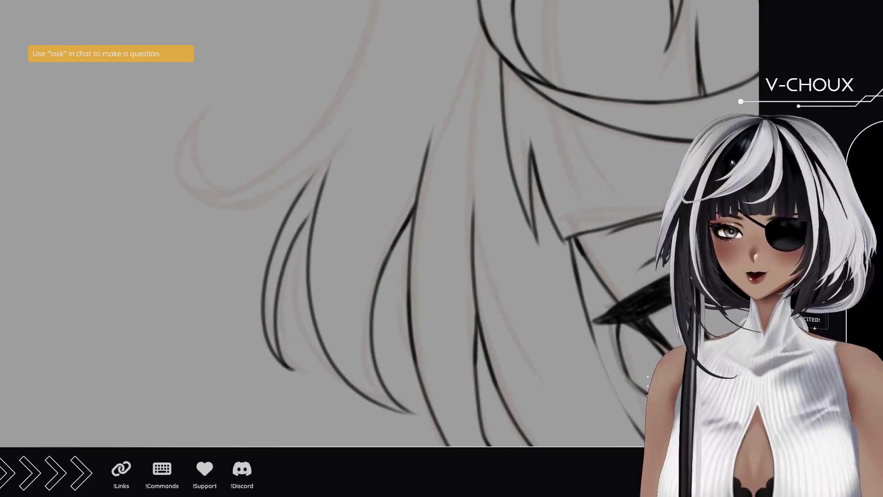
pyautogui.moveTo(191, 158)
pyautogui.mouseDown()
pyautogui.moveTo(242, 349)
pyautogui.moveTo(469, 315)
pyautogui.moveTo(467, 263)
pyautogui.moveTo(337, 243)
pyautogui.mouseUp()
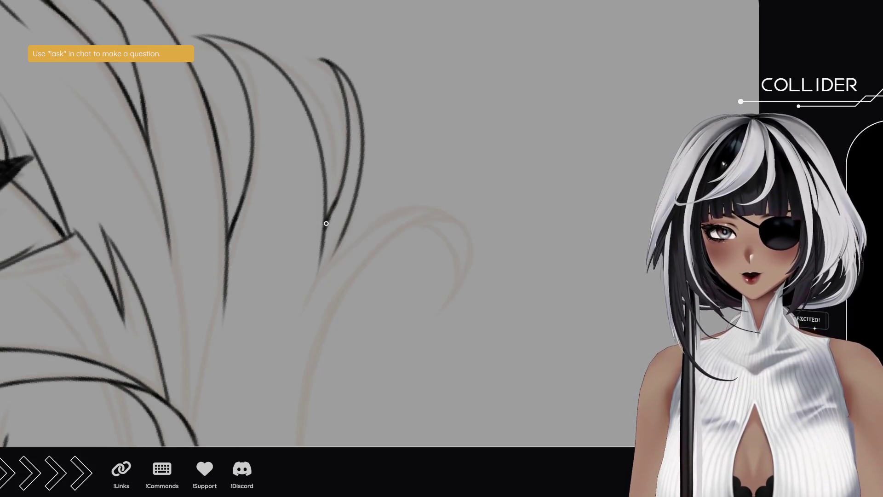
# Step: Darken a hair strand's ink line, then bring the heart hair ornament into view
pyautogui.moveTo(329, 221); pyautogui.dragTo(345, 172)
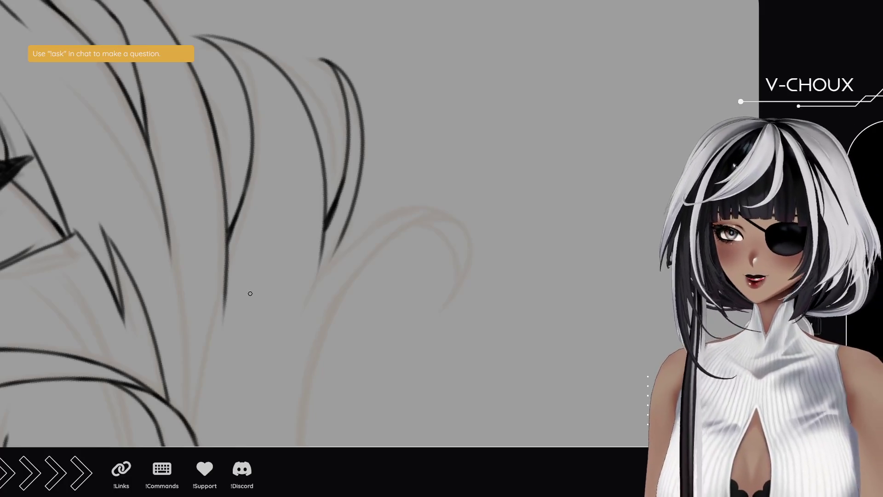
pyautogui.moveTo(296, 311); pyautogui.dragTo(288, 173)
pyautogui.moveTo(271, 359)
pyautogui.mouseDown()
pyautogui.moveTo(268, 314)
pyautogui.moveTo(341, 193)
pyautogui.moveTo(285, 306)
pyautogui.moveTo(365, 136)
pyautogui.moveTo(361, 256)
pyautogui.moveTo(385, 195)
pyautogui.mouseUp()
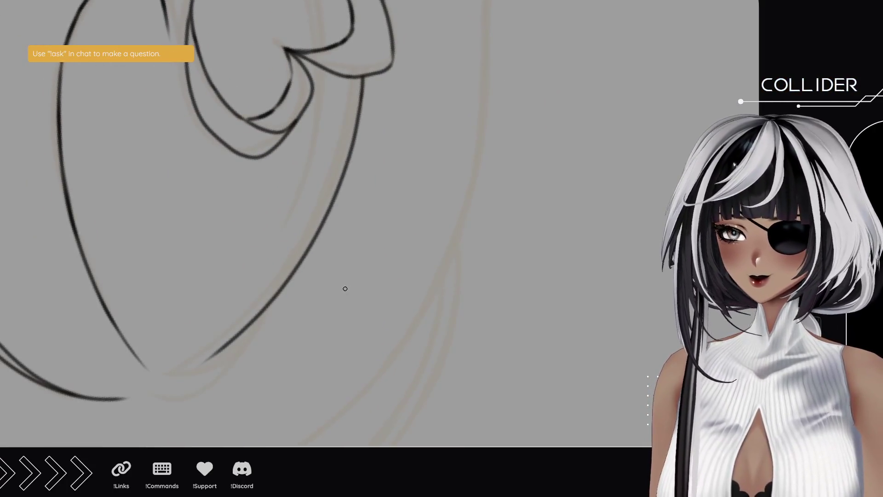
# Step: Rotate the canvas so the heart ornament stands upright above the eye
pyautogui.scroll(10, 348, 287)
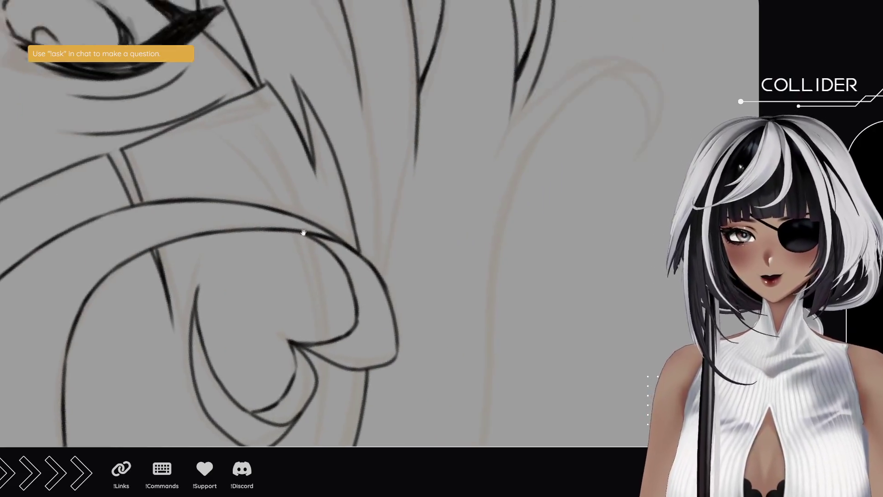
pyautogui.moveTo(21, 209)
pyautogui.mouseDown()
pyautogui.moveTo(207, 285)
pyautogui.moveTo(245, 285)
pyautogui.moveTo(238, 319)
pyautogui.mouseUp()
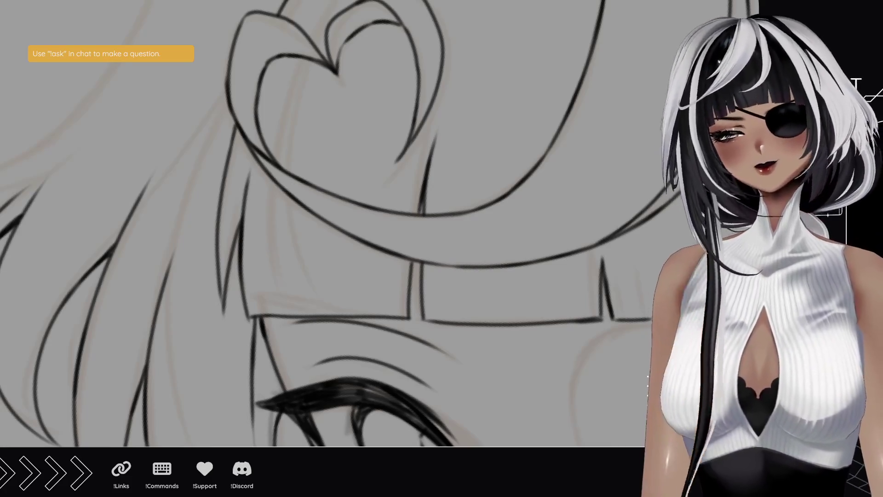
# Step: Zoom toward the hair tip and ink a strand line plus the curl's outer arc
pyautogui.moveTo(209, 114)
pyautogui.mouseDown()
pyautogui.moveTo(306, 187)
pyautogui.moveTo(403, 291)
pyautogui.mouseUp()
pyautogui.moveTo(319, 284)
pyautogui.mouseDown()
pyautogui.moveTo(258, 102)
pyautogui.moveTo(349, 83)
pyautogui.moveTo(325, 290)
pyautogui.moveTo(293, 402)
pyautogui.moveTo(296, 197)
pyautogui.moveTo(285, 167)
pyautogui.mouseUp()
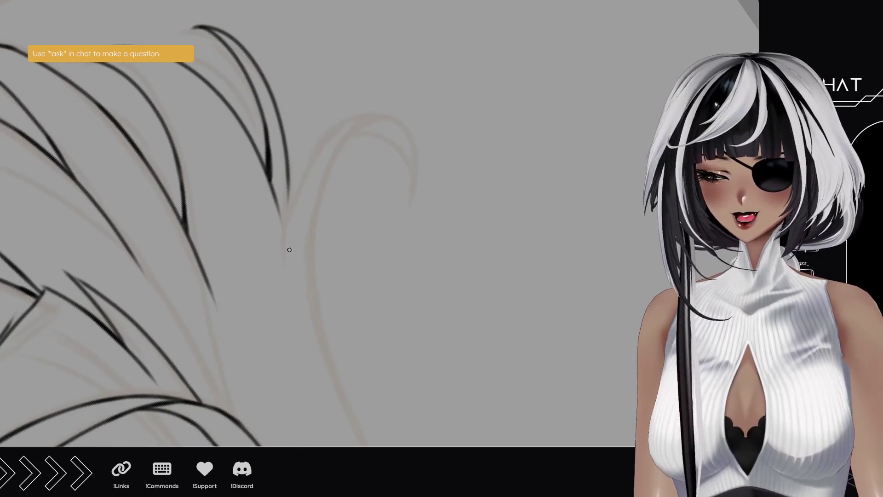
pyautogui.moveTo(301, 171)
pyautogui.mouseDown()
pyautogui.moveTo(284, 266)
pyautogui.moveTo(404, 219)
pyautogui.mouseUp()
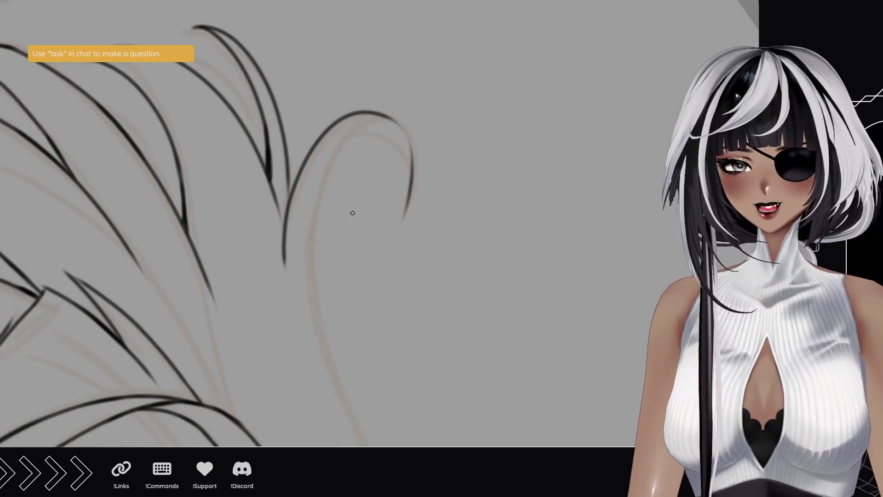
pyautogui.moveTo(387, 118)
pyautogui.mouseDown()
pyautogui.moveTo(340, 154)
pyautogui.moveTo(349, 339)
pyautogui.mouseUp()
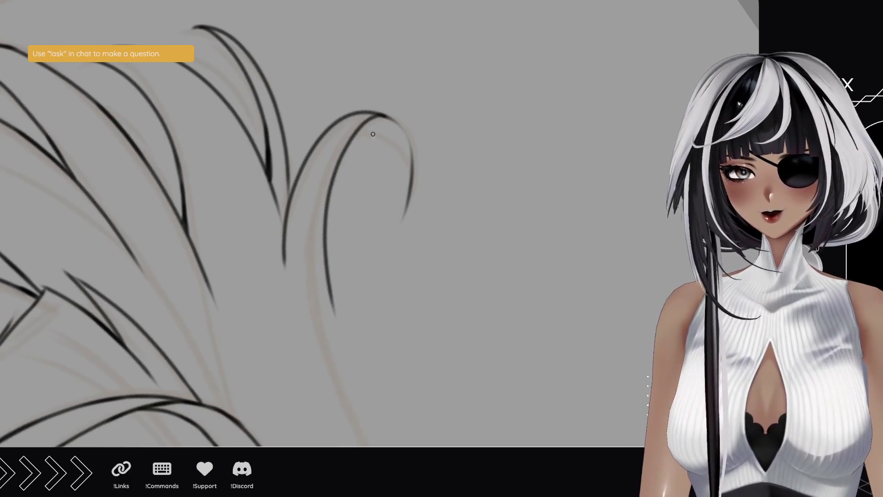
pyautogui.hotkey('ctrl', 'z')
pyautogui.moveTo(389, 120); pyautogui.dragTo(338, 381)
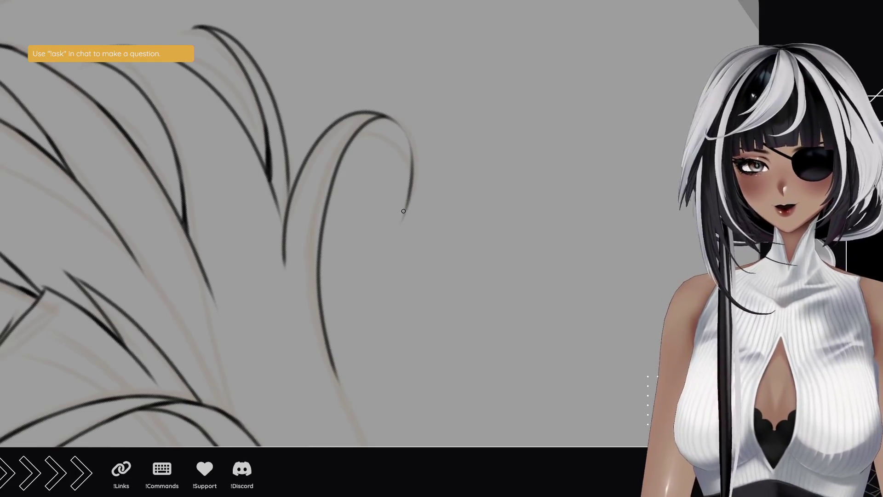
# Step: Try the inner hook inside the curl's end and extend the curl line to its tip
pyautogui.moveTo(403, 213); pyautogui.dragTo(384, 151)
pyautogui.hotkey('ctrl', 'z')
pyautogui.moveTo(403, 214)
pyautogui.mouseDown()
pyautogui.moveTo(385, 144)
pyautogui.moveTo(404, 177)
pyautogui.moveTo(401, 220)
pyautogui.mouseUp()
pyautogui.hotkey('ctrl', 'z')
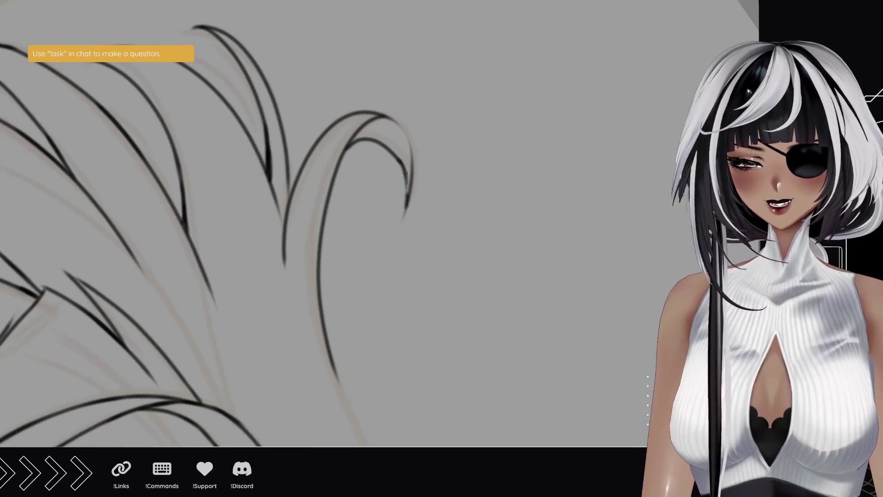
pyautogui.moveTo(394, 121); pyautogui.dragTo(402, 135)
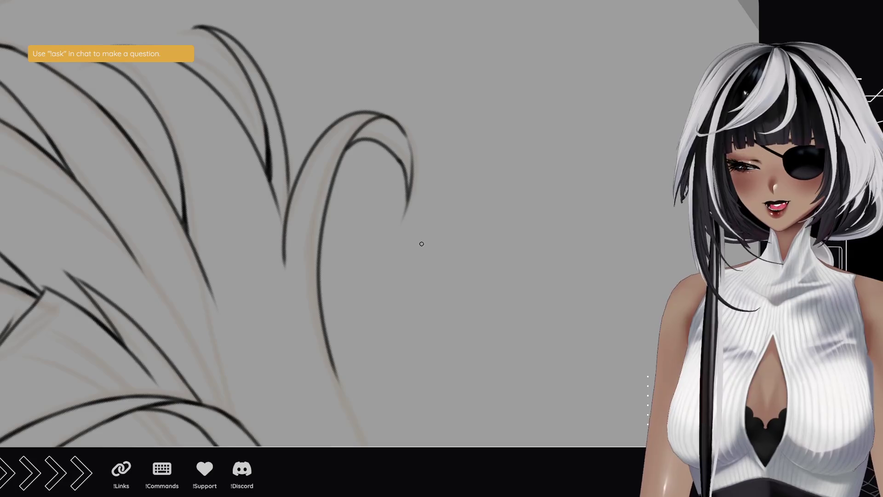
# Step: Erase the overshooting stroke end and add a short stroke at the V's bottom
pyautogui.moveTo(369, 309)
pyautogui.mouseDown()
pyautogui.moveTo(416, 198)
pyautogui.moveTo(396, 244)
pyautogui.moveTo(360, 268)
pyautogui.mouseUp()
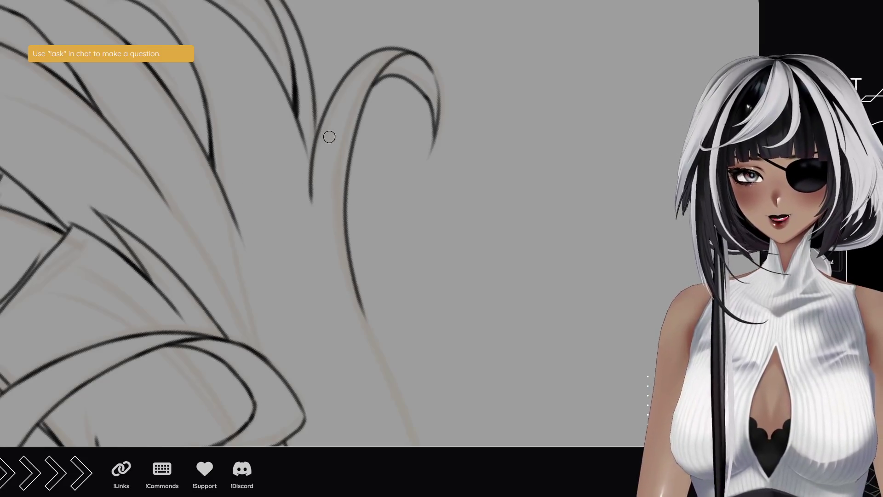
pyautogui.moveTo(311, 214); pyautogui.dragTo(314, 158)
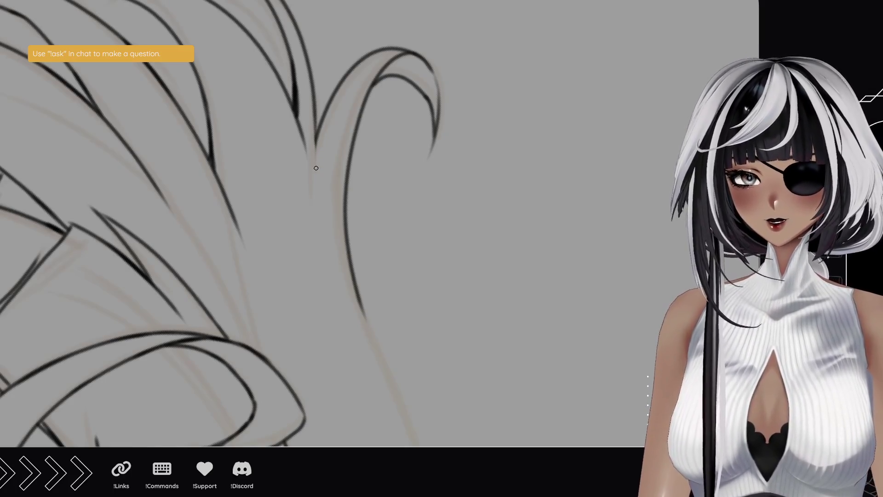
pyautogui.moveTo(315, 163); pyautogui.dragTo(314, 116)
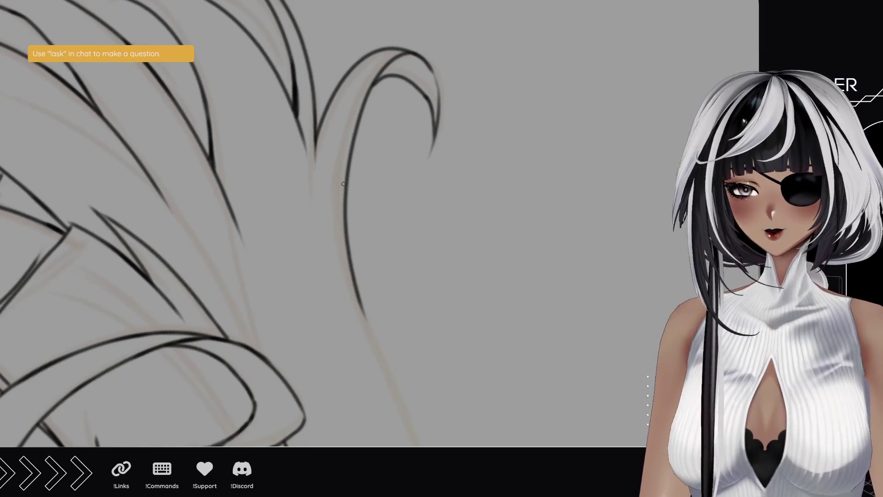
pyautogui.moveTo(308, 342); pyautogui.dragTo(270, 115)
pyautogui.moveTo(50, 191)
pyautogui.mouseDown()
pyautogui.moveTo(206, 360)
pyautogui.moveTo(414, 304)
pyautogui.moveTo(395, 306)
pyautogui.moveTo(396, 284)
pyautogui.moveTo(302, 247)
pyautogui.mouseUp()
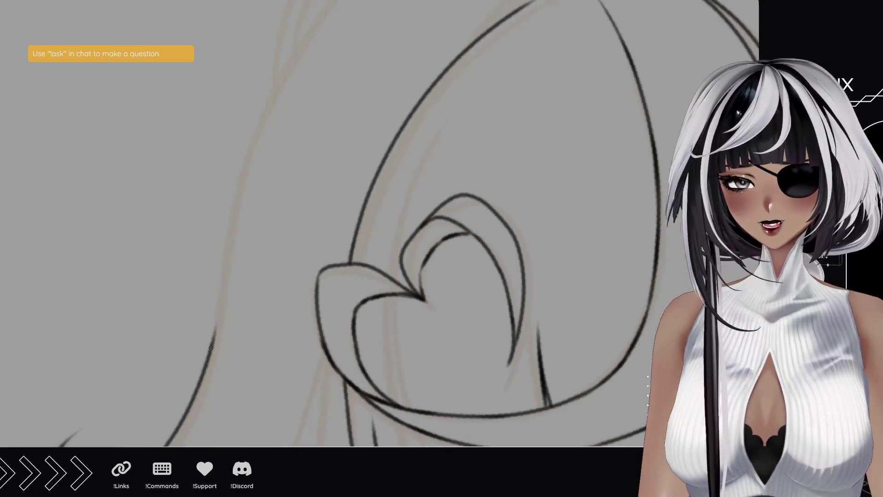
# Step: Ink a long line up the hair's left edge to the top, retrying until clean
pyautogui.moveTo(206, 361); pyautogui.dragTo(245, 135)
pyautogui.hotkey('ctrl', 'z')
pyautogui.moveTo(210, 350); pyautogui.dragTo(283, 70)
pyautogui.hotkey('ctrl', 'z')
pyautogui.moveTo(205, 373); pyautogui.dragTo(274, 100)
pyautogui.hotkey('ctrl', 'z')
pyautogui.moveTo(202, 377); pyautogui.dragTo(300, 30)
pyautogui.moveTo(262, 184)
pyautogui.mouseDown()
pyautogui.moveTo(258, 233)
pyautogui.moveTo(246, 244)
pyautogui.mouseUp()
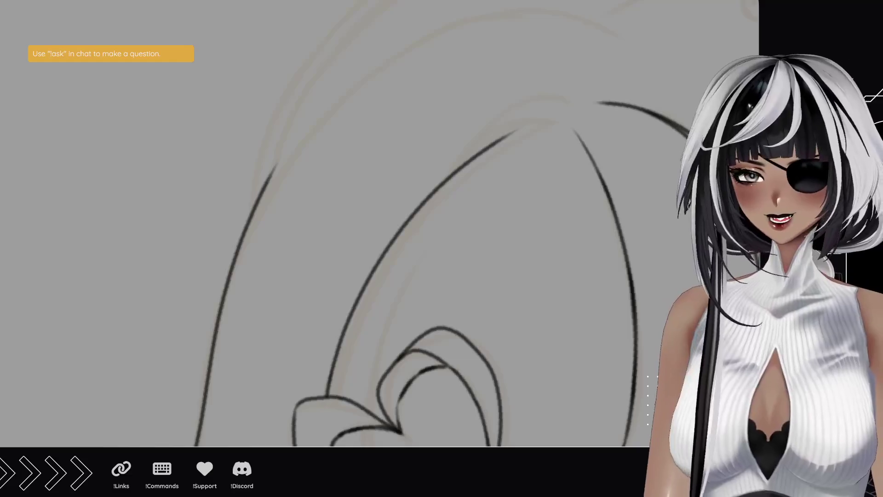
# Step: Extend the left hair line upward and draw a new curve arching over to the right
pyautogui.moveTo(26, 192)
pyautogui.mouseDown()
pyautogui.moveTo(142, 207)
pyautogui.moveTo(229, 168)
pyautogui.moveTo(175, 270)
pyautogui.mouseUp()
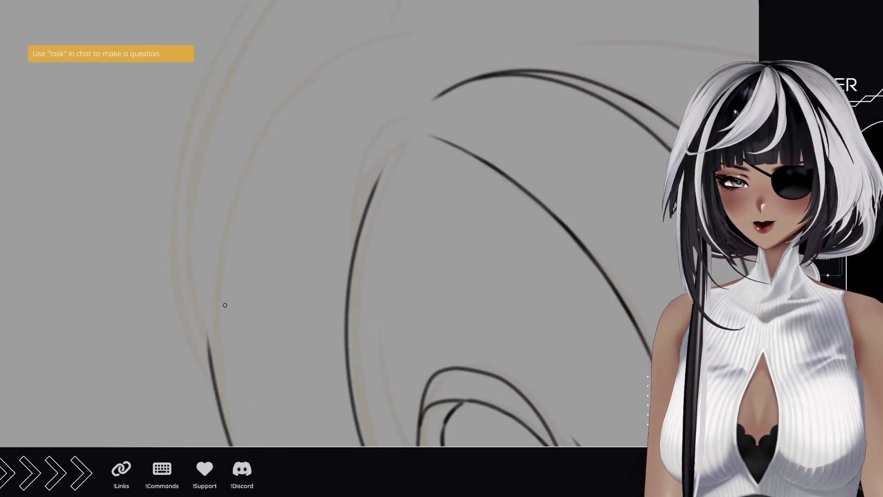
pyautogui.moveTo(211, 378); pyautogui.dragTo(205, 235)
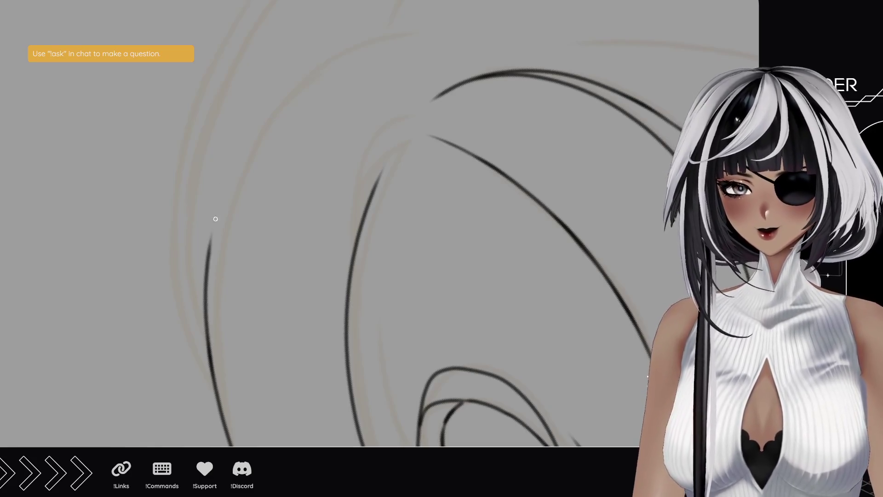
pyautogui.hotkey('ctrl', 'z')
pyautogui.moveTo(212, 381); pyautogui.dragTo(242, 149)
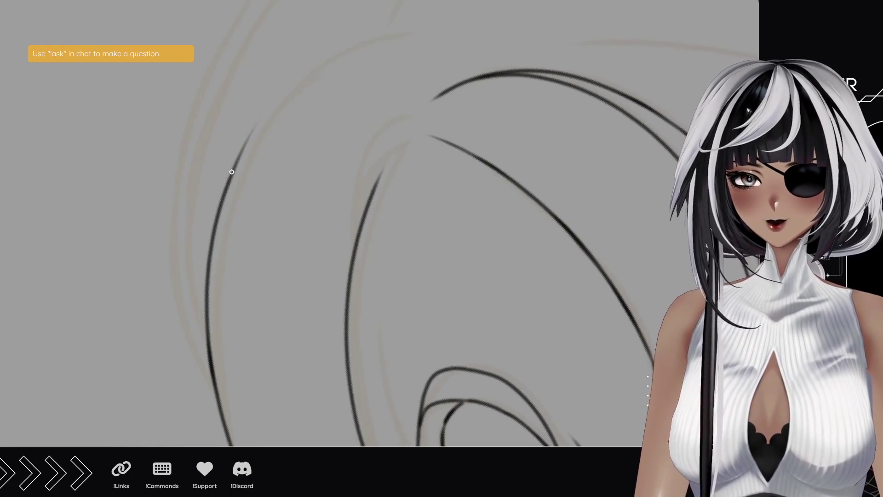
pyautogui.moveTo(220, 208); pyautogui.dragTo(361, 60)
pyautogui.hotkey('ctrl', 'z')
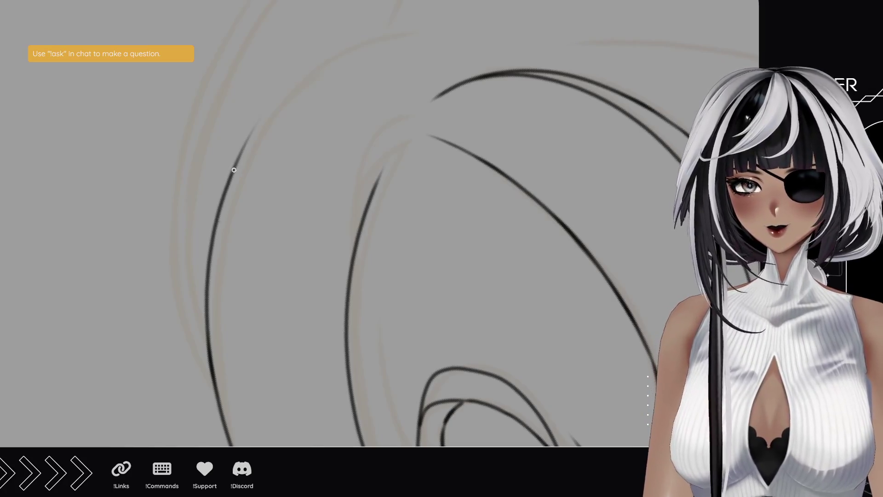
pyautogui.hotkey('ctrl', 'shift', 'z')
pyautogui.hotkey('ctrl', 'z')
pyautogui.hotkey('ctrl', 'shift', 'z')
pyautogui.hotkey('ctrl', 'z')
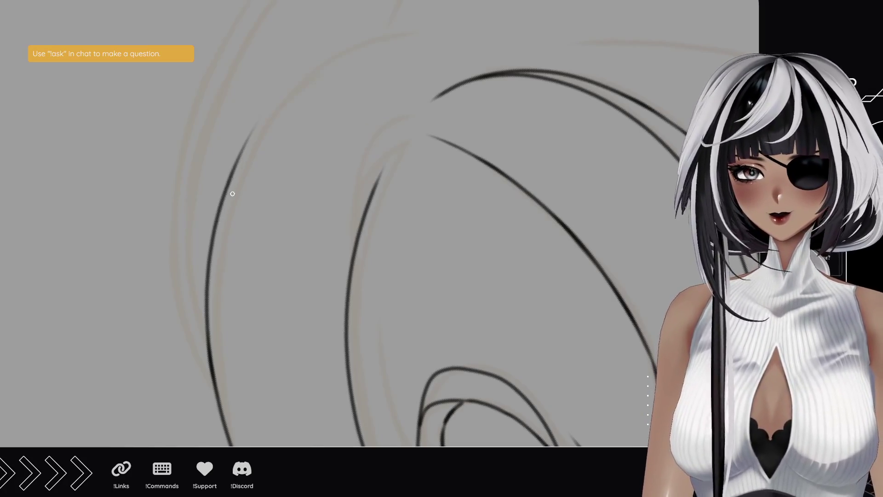
pyautogui.moveTo(218, 223); pyautogui.dragTo(384, 45)
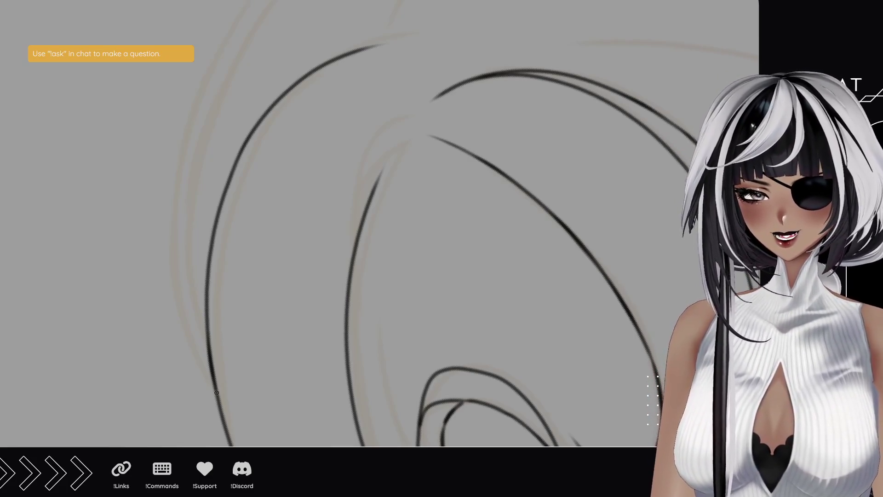
# Step: Ink a long outer hair strand along the left side, redrawing it cleanly
pyautogui.moveTo(216, 394)
pyautogui.mouseDown()
pyautogui.moveTo(183, 227)
pyautogui.moveTo(186, 191)
pyautogui.mouseUp()
pyautogui.hotkey('ctrl', 'z')
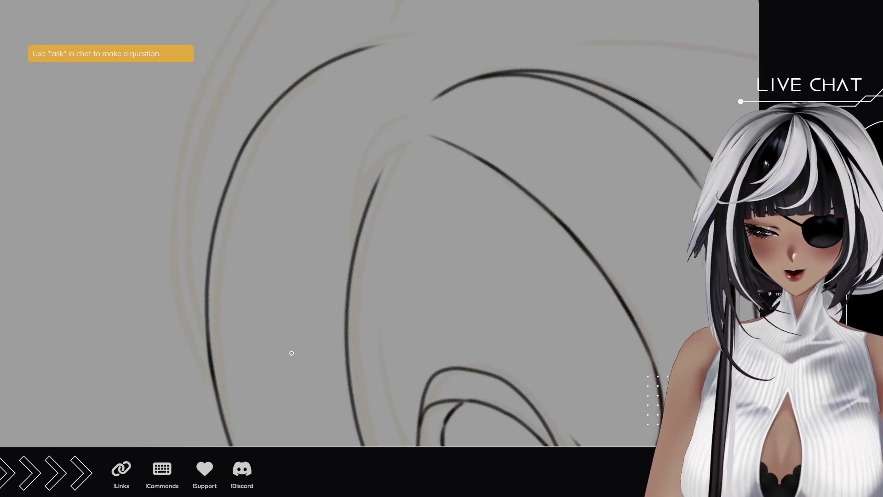
pyautogui.moveTo(218, 394); pyautogui.dragTo(213, 99)
pyautogui.hotkey('ctrl', 'z')
pyautogui.moveTo(214, 382); pyautogui.dragTo(216, 64)
pyautogui.moveTo(183, 172)
pyautogui.mouseDown()
pyautogui.moveTo(206, 305)
pyautogui.moveTo(180, 256)
pyautogui.mouseUp()
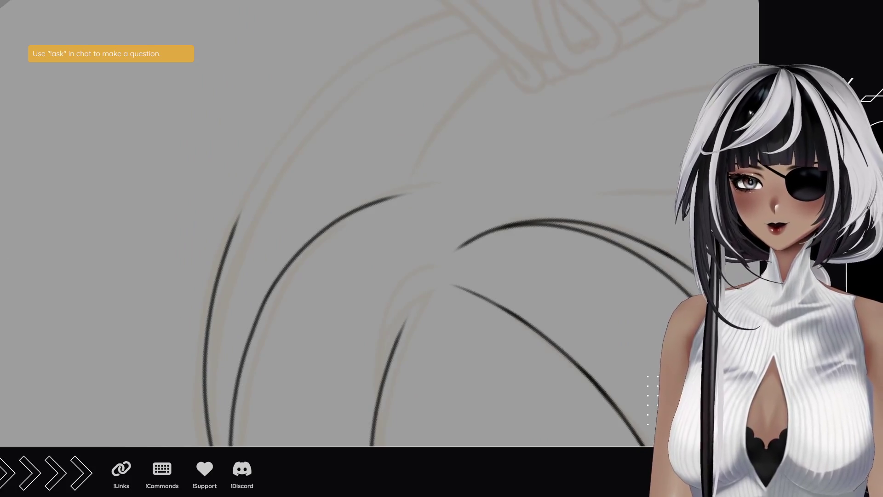
# Step: Frame the hair area and try two strand strokes, undoing both
pyautogui.scroll(-5, 316, 282)
pyautogui.scroll(2, 242, 182)
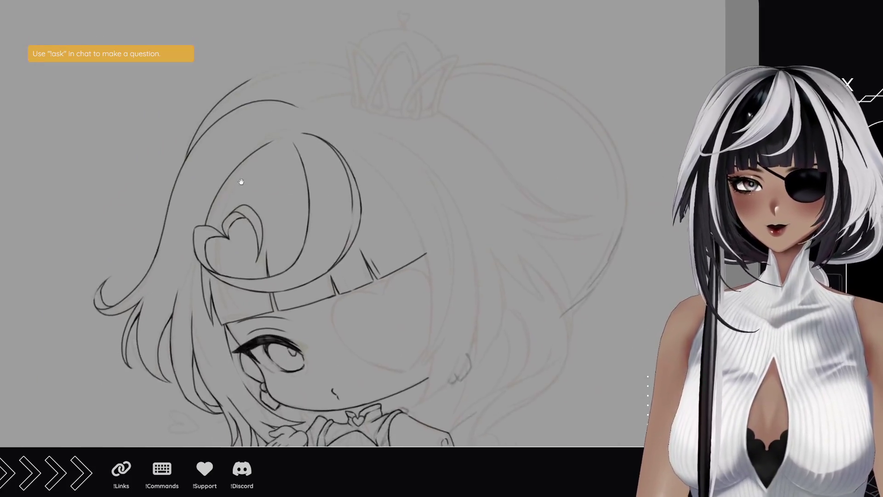
pyautogui.moveTo(241, 182); pyautogui.dragTo(236, 186)
pyautogui.moveTo(328, 161); pyautogui.dragTo(325, 74)
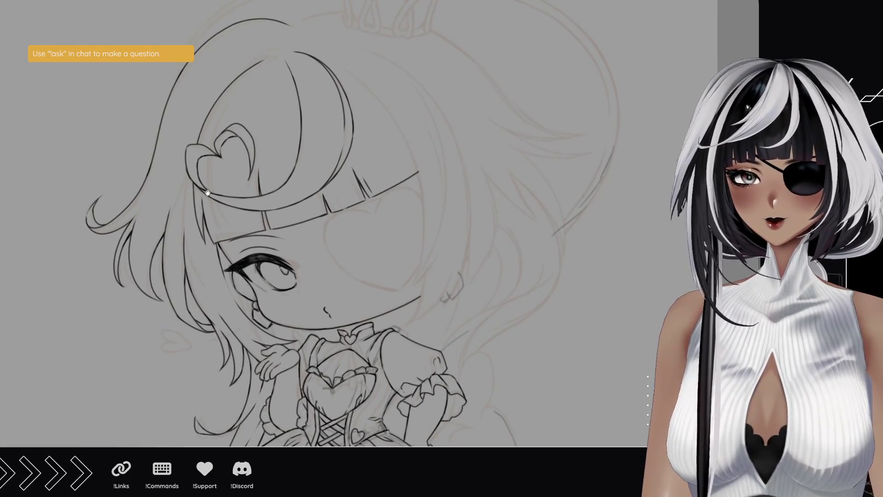
pyautogui.scroll(3, 149, 334)
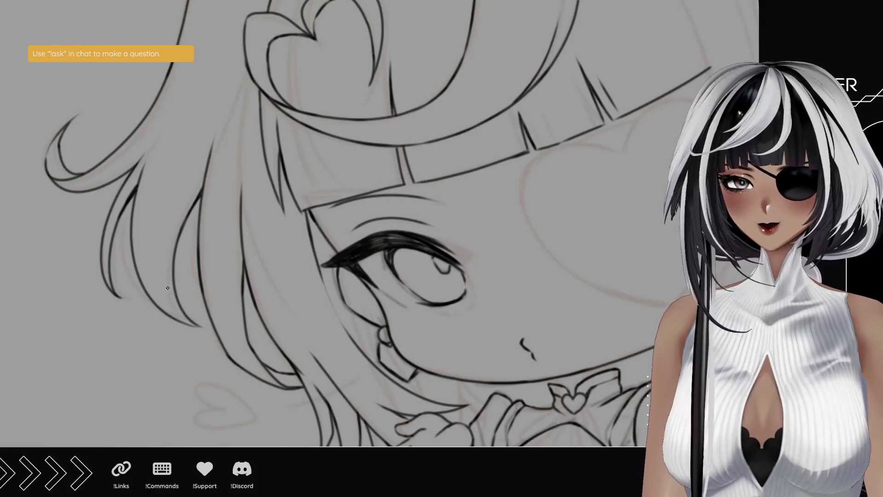
pyautogui.moveTo(176, 293); pyautogui.dragTo(203, 147)
pyautogui.hotkey('ctrl', 'z')
pyautogui.moveTo(178, 298); pyautogui.dragTo(203, 164)
pyautogui.hotkey('ctrl', 'z')
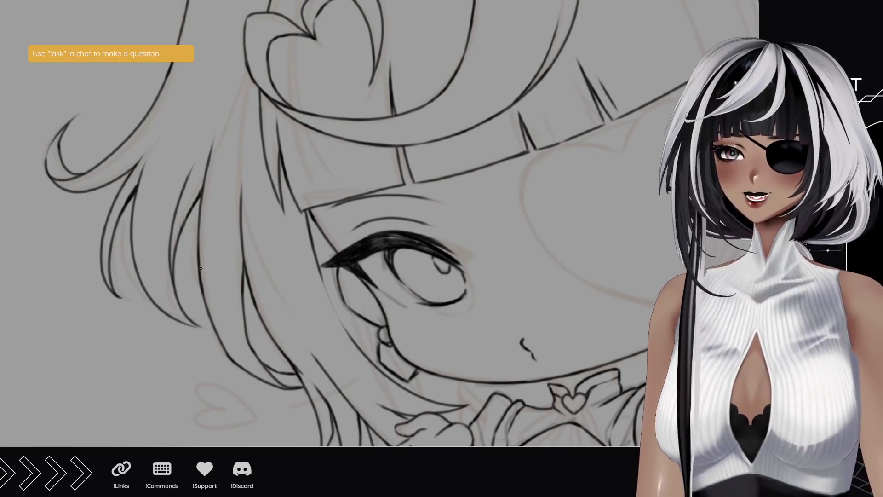
# Step: Zoom in and rotate onto the heart ornament, then ink the upper hair strand lines
pyautogui.moveTo(244, 138)
pyautogui.mouseDown()
pyautogui.moveTo(211, 347)
pyautogui.moveTo(222, 354)
pyautogui.mouseUp()
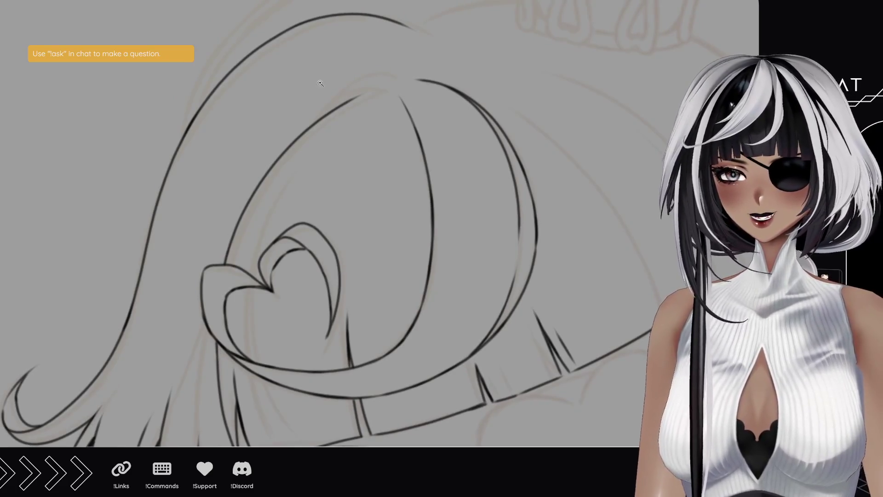
pyautogui.click(321, 83)
pyautogui.click(237, 145)
pyautogui.moveTo(138, 118)
pyautogui.mouseDown()
pyautogui.moveTo(138, 325)
pyautogui.moveTo(40, 136)
pyautogui.mouseUp()
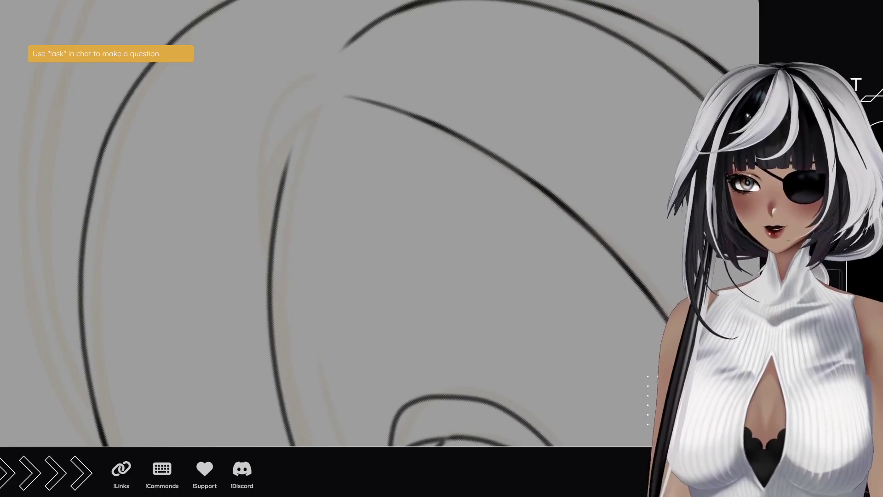
pyautogui.moveTo(309, 113); pyautogui.dragTo(277, 201)
pyautogui.hotkey('ctrl', 'z')
# Step: Redraw the short lower hair stroke and refine the upper hair curve near the ornament
pyautogui.hotkey('ctrl', 'z')
pyautogui.moveTo(294, 140); pyautogui.dragTo(274, 211)
pyautogui.moveTo(274, 350); pyautogui.dragTo(265, 311)
pyautogui.moveTo(262, 274); pyautogui.dragTo(270, 333)
pyautogui.hotkey('ctrl', 'z')
pyautogui.moveTo(274, 366); pyautogui.dragTo(257, 256)
pyautogui.hotkey('ctrl', 'z')
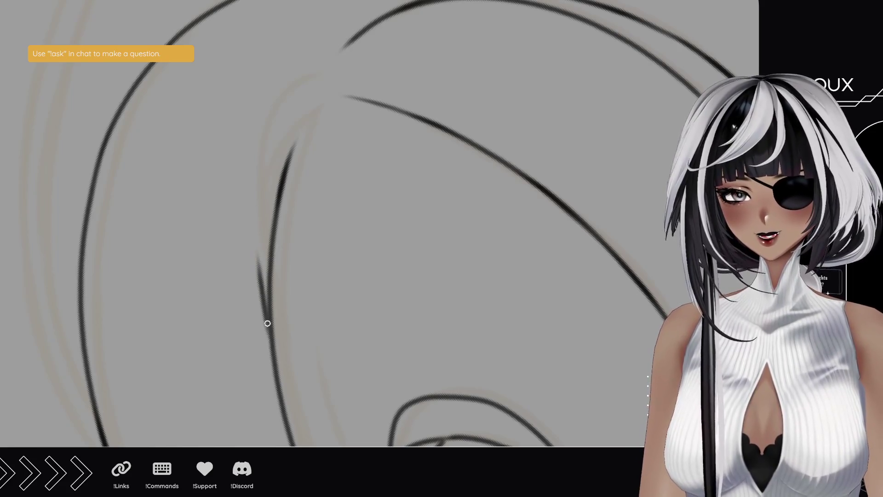
pyautogui.moveTo(276, 368); pyautogui.dragTo(257, 283)
pyautogui.hotkey('ctrl', 'z')
pyautogui.moveTo(276, 366); pyautogui.dragTo(250, 190)
pyautogui.moveTo(275, 147); pyautogui.dragTo(254, 190)
pyautogui.moveTo(311, 115); pyautogui.dragTo(252, 195)
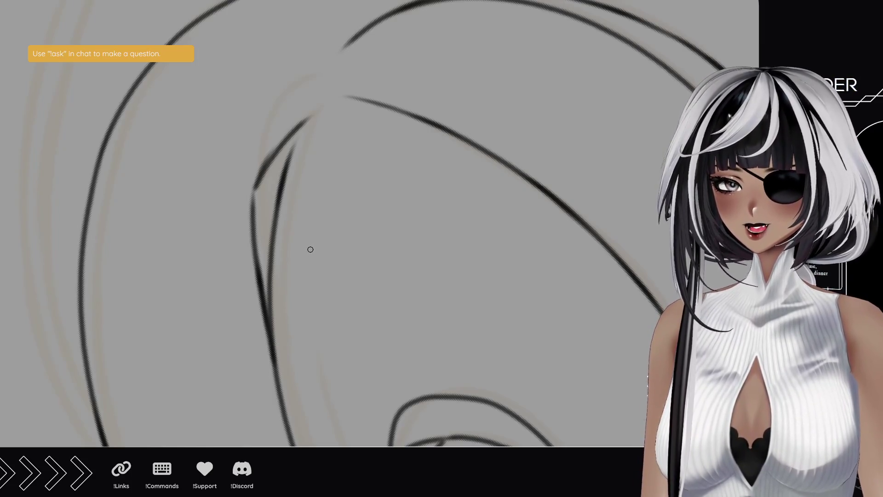
pyautogui.moveTo(291, 102)
pyautogui.mouseDown()
pyautogui.moveTo(247, 288)
pyautogui.moveTo(250, 310)
pyautogui.mouseUp()
pyautogui.scroll(-5, 339, 339)
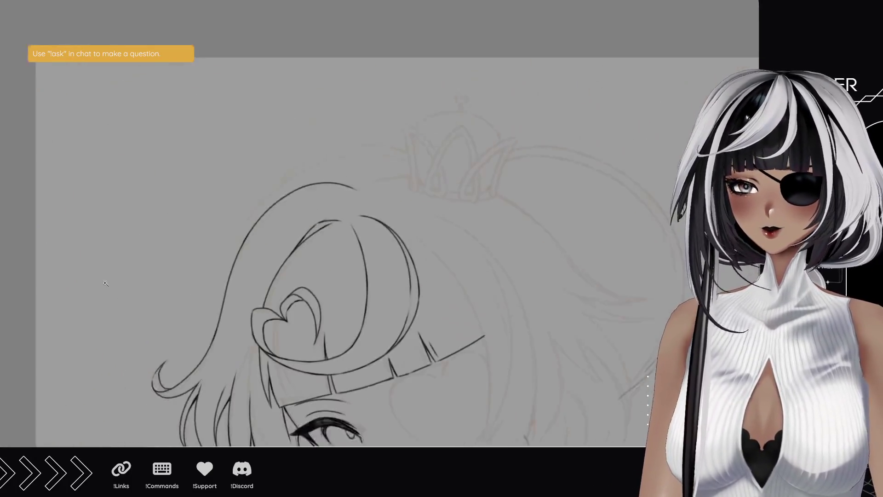
# Step: Zoom onto the bangs, turn the canvas upside down, and draw a long curved hair line
pyautogui.scroll(3, 290, 203)
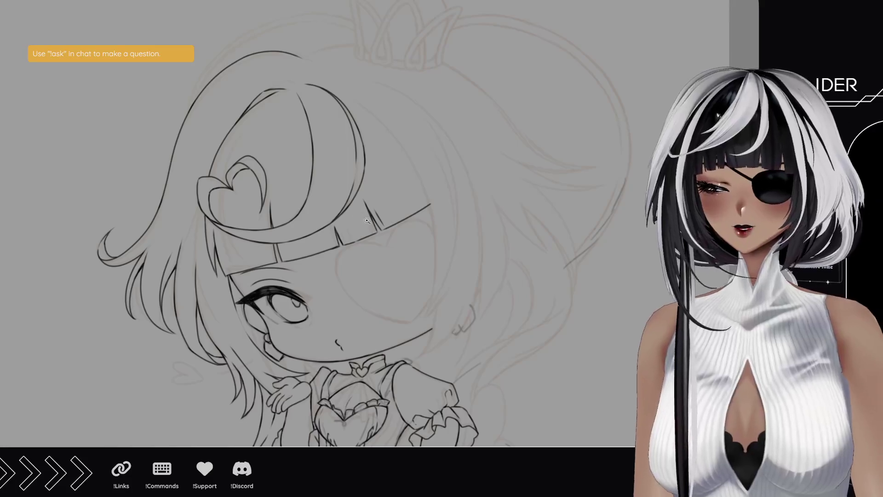
pyautogui.moveTo(367, 224)
pyautogui.mouseDown()
pyautogui.moveTo(386, 230)
pyautogui.moveTo(357, 225)
pyautogui.moveTo(355, 184)
pyautogui.mouseUp()
pyautogui.click(149, 150)
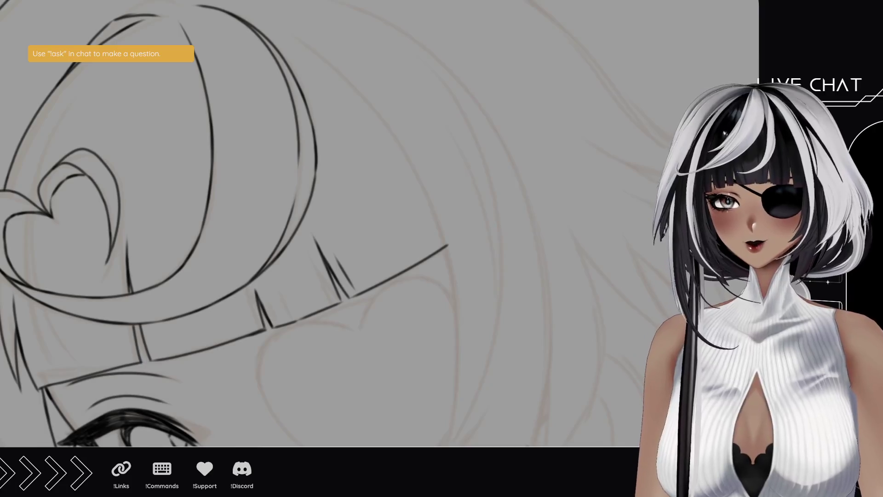
pyautogui.moveTo(96, 173)
pyautogui.mouseDown()
pyautogui.moveTo(365, 207)
pyautogui.moveTo(375, 217)
pyautogui.moveTo(335, 325)
pyautogui.moveTo(223, 250)
pyautogui.mouseUp()
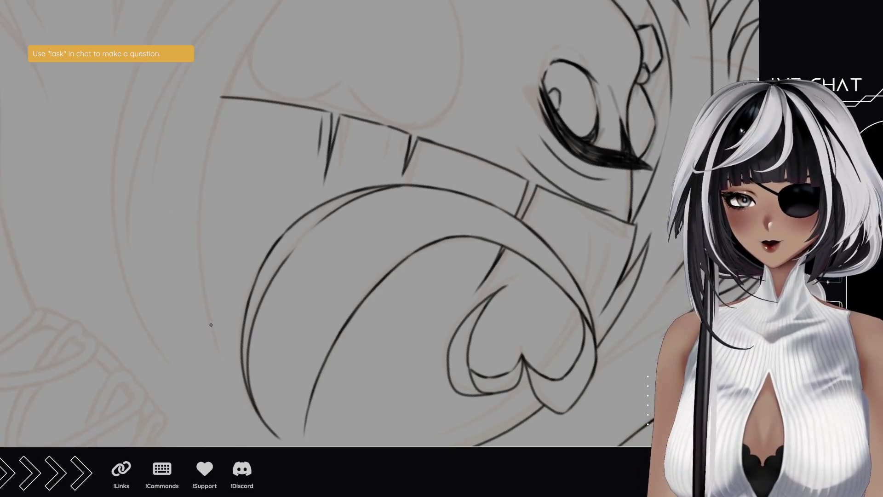
pyautogui.moveTo(230, 385); pyautogui.dragTo(237, 51)
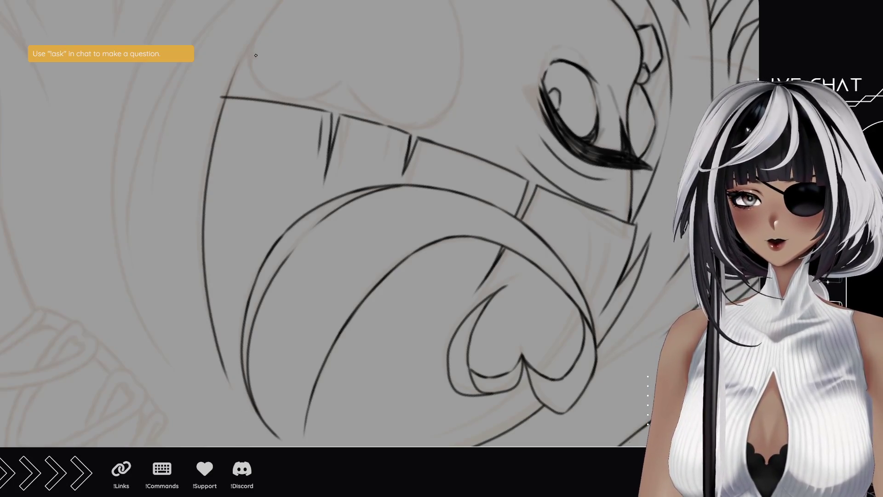
pyautogui.hotkey('ctrl', 'z')
pyautogui.moveTo(230, 384); pyautogui.dragTo(237, 46)
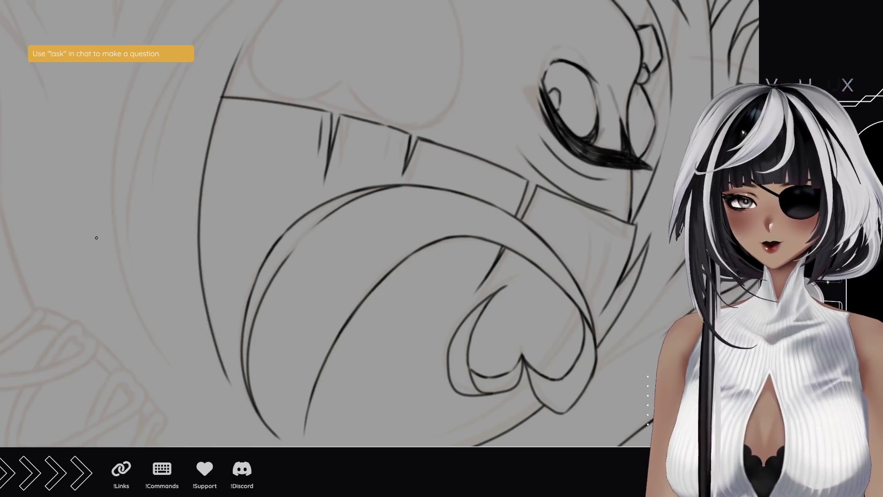
pyautogui.scroll(3, 96, 237)
# Step: Rotate the canvas and redraw the long curve beside the face, undoing the final attempt
pyautogui.moveTo(349, 216); pyautogui.dragTo(391, 193)
pyautogui.scroll(3, 414, 276)
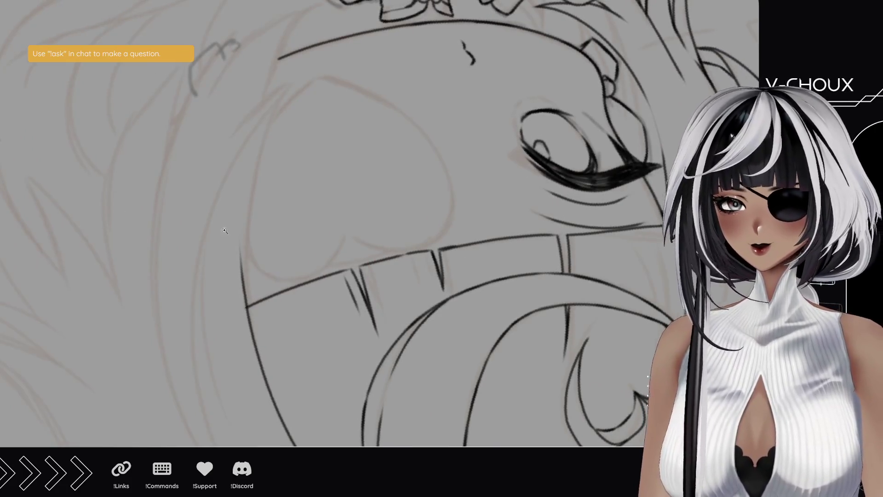
pyautogui.scroll(1, 197, 217)
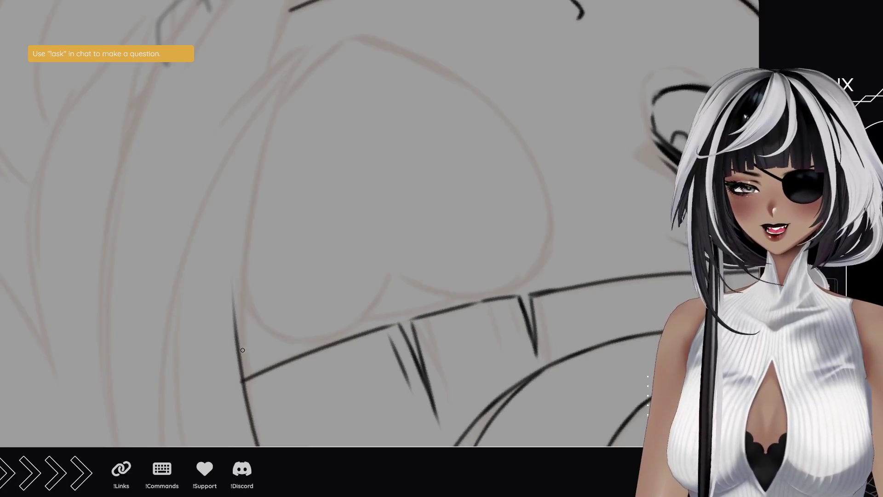
pyautogui.moveTo(239, 355); pyautogui.dragTo(326, 42)
pyautogui.hotkey('ctrl', 'z')
pyautogui.moveTo(240, 373)
pyautogui.mouseDown()
pyautogui.moveTo(233, 212)
pyautogui.moveTo(331, 50)
pyautogui.mouseUp()
pyautogui.moveTo(175, 375); pyautogui.dragTo(332, 50)
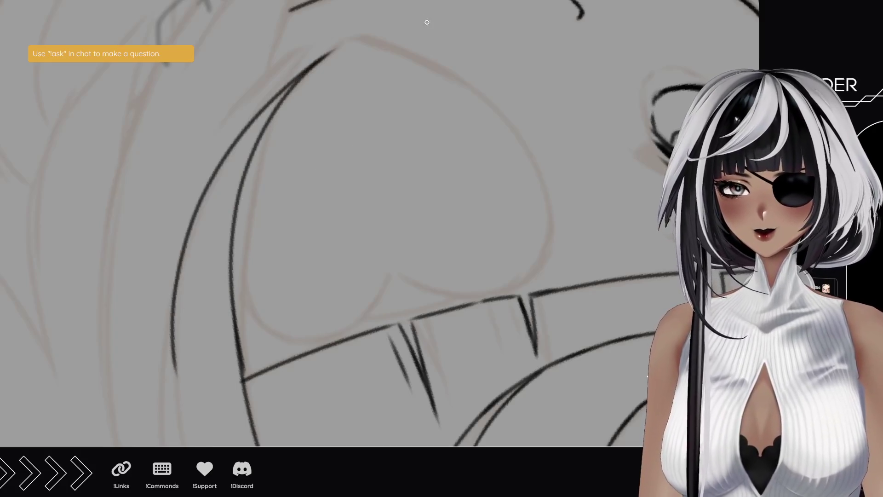
pyautogui.moveTo(235, 194)
pyautogui.mouseDown()
pyautogui.moveTo(279, 262)
pyautogui.moveTo(304, 279)
pyautogui.mouseUp()
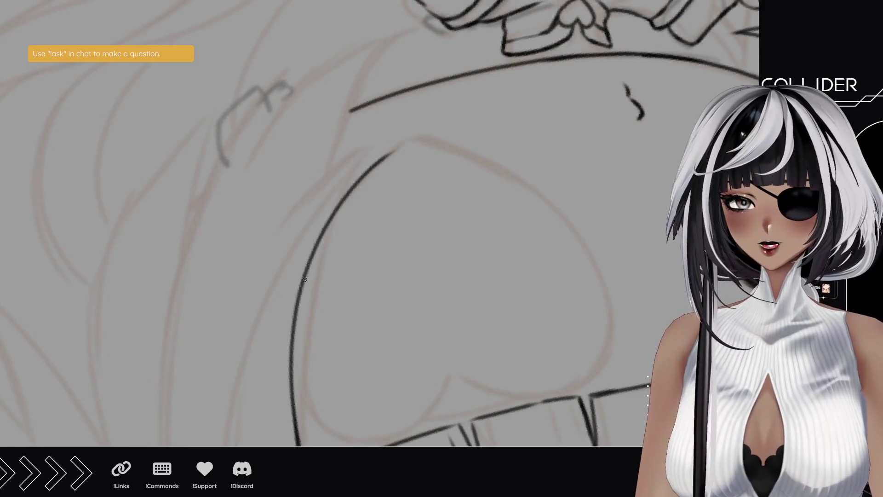
pyautogui.hotkey('ctrl', 'z')
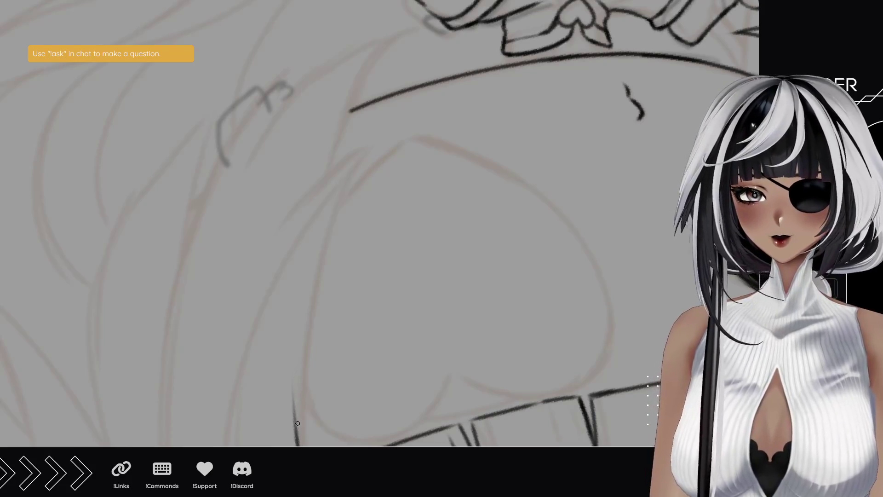
pyautogui.moveTo(295, 437); pyautogui.dragTo(393, 101)
pyautogui.hotkey('ctrl', 'z')
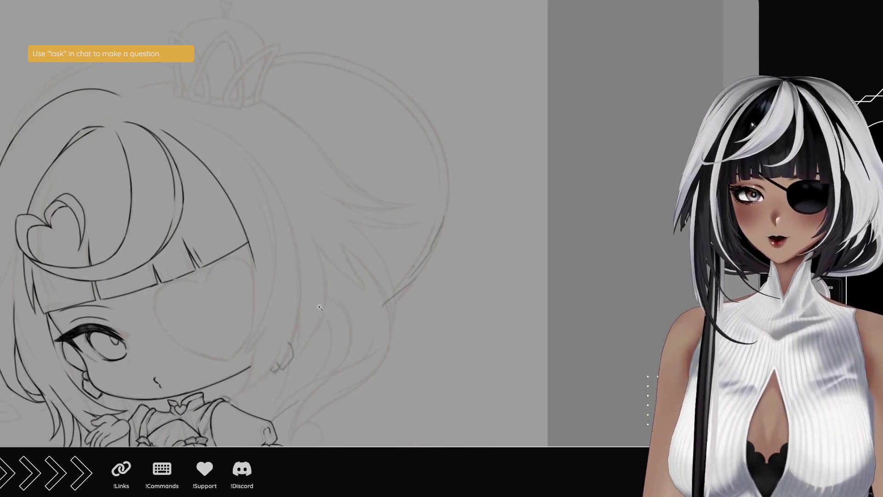
# Step: Rotate onto the face and ink the cheek outline, redrawing it until it fits
pyautogui.moveTo(316, 324)
pyautogui.mouseDown()
pyautogui.moveTo(336, 241)
pyautogui.moveTo(366, 254)
pyautogui.mouseUp()
pyautogui.scroll(5, 366, 255)
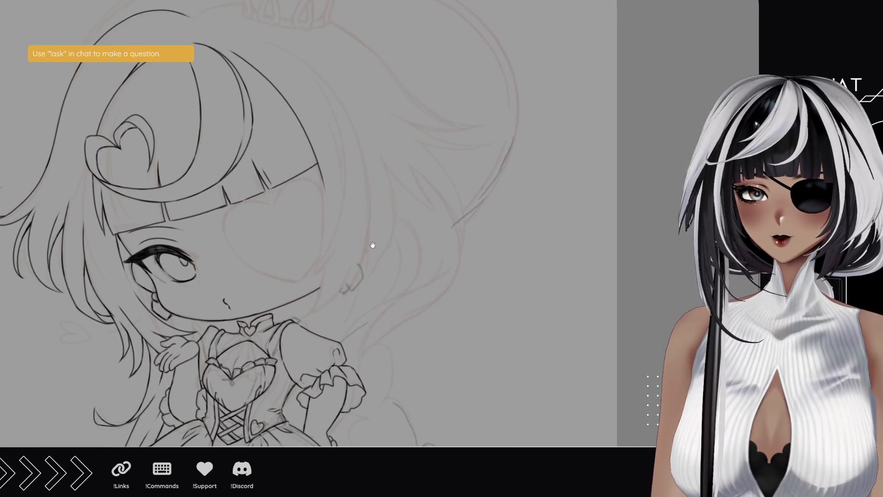
pyautogui.moveTo(247, 73)
pyautogui.mouseDown()
pyautogui.moveTo(339, 244)
pyautogui.moveTo(453, 316)
pyautogui.moveTo(310, 253)
pyautogui.mouseUp()
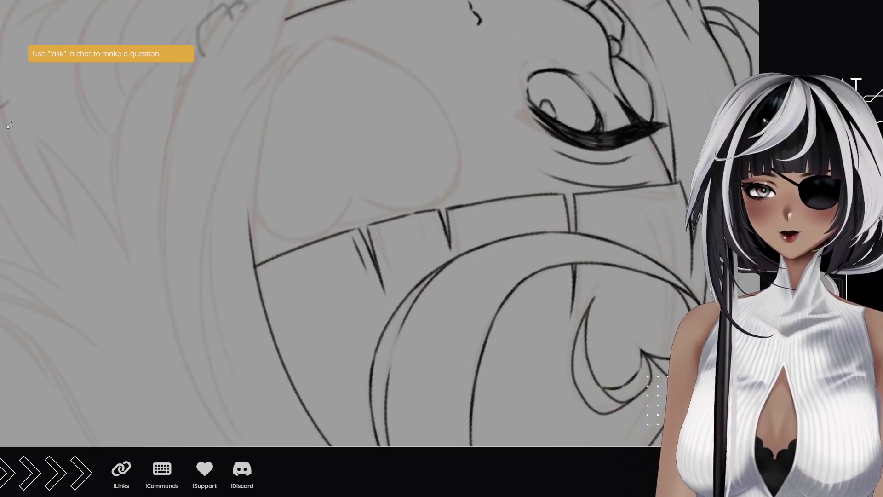
pyautogui.moveTo(251, 336); pyautogui.dragTo(244, 223)
pyautogui.hotkey('ctrl', 'z')
pyautogui.moveTo(248, 324); pyautogui.dragTo(283, 129)
pyautogui.moveTo(223, 244); pyautogui.dragTo(307, 111)
pyautogui.hotkey('ctrl', 'z')
pyautogui.moveTo(218, 235)
pyautogui.mouseDown()
pyautogui.moveTo(281, 133)
pyautogui.moveTo(239, 261)
pyautogui.moveTo(290, 110)
pyautogui.mouseUp()
pyautogui.hotkey('ctrl', 'z')
pyautogui.moveTo(237, 267); pyautogui.dragTo(283, 132)
# Step: Extend the outline up the side of the head and add a long left hair curve
pyautogui.moveTo(207, 247); pyautogui.dragTo(315, 111)
pyautogui.hotkey('ctrl', 'z')
pyautogui.moveTo(200, 245)
pyautogui.mouseDown()
pyautogui.moveTo(291, 126)
pyautogui.moveTo(305, 64)
pyautogui.moveTo(322, 58)
pyautogui.mouseUp()
pyautogui.hotkey('ctrl', 'z')
pyautogui.moveTo(288, 86); pyautogui.dragTo(330, 51)
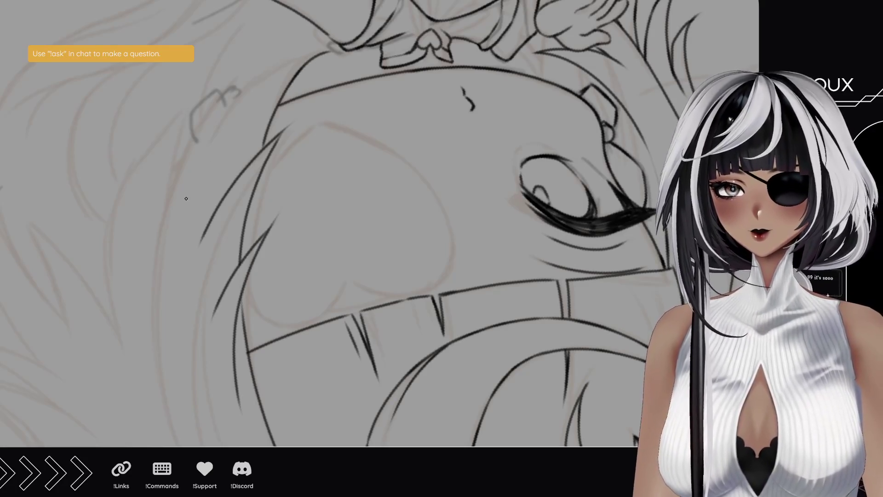
pyautogui.moveTo(161, 246)
pyautogui.mouseDown()
pyautogui.moveTo(296, 64)
pyautogui.moveTo(328, 49)
pyautogui.mouseUp()
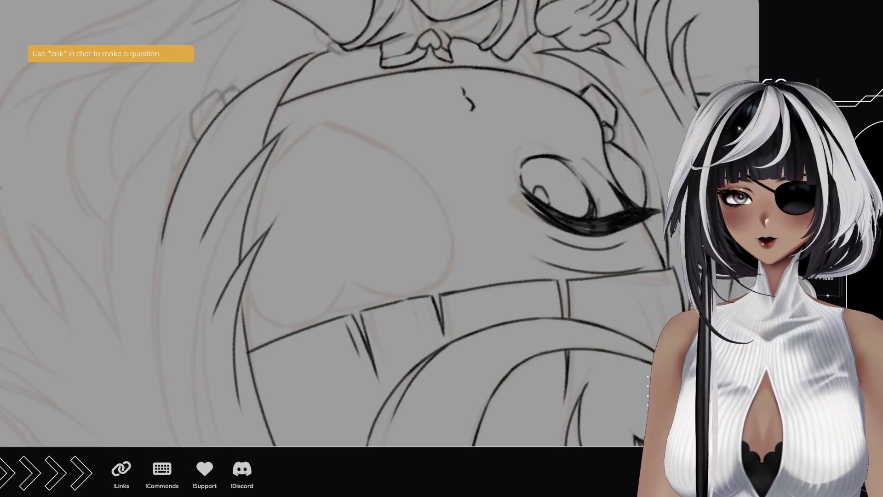
pyautogui.hotkey('ctrl', 'z')
pyautogui.moveTo(280, 73); pyautogui.dragTo(312, 56)
pyautogui.hotkey('ctrl', 'z')
pyautogui.scroll(-3, 162, 246)
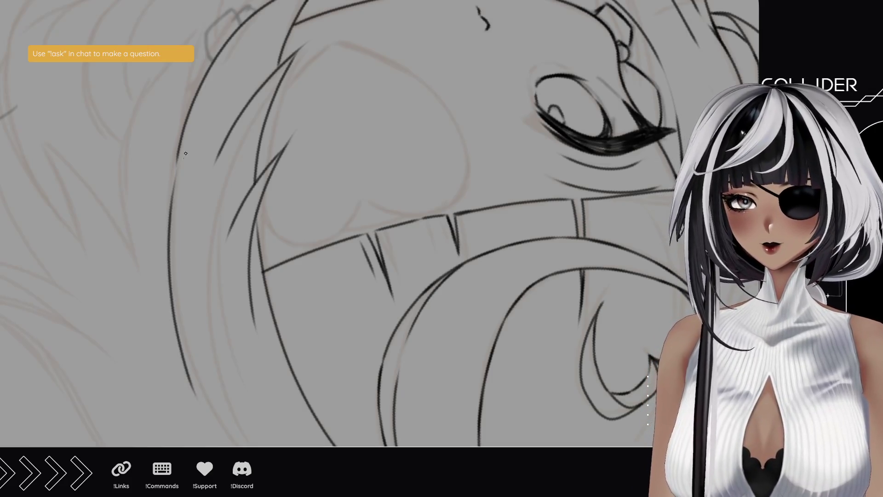
pyautogui.moveTo(188, 375); pyautogui.dragTo(170, 212)
pyautogui.moveTo(176, 166); pyautogui.dragTo(167, 231)
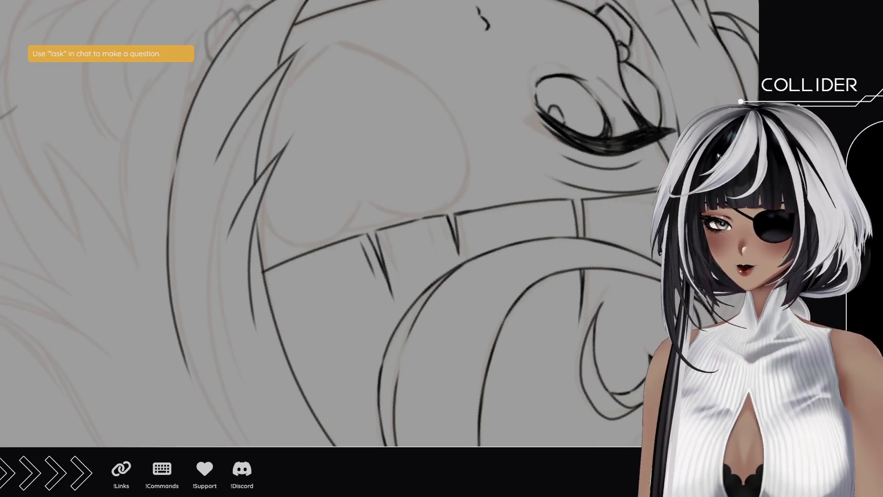
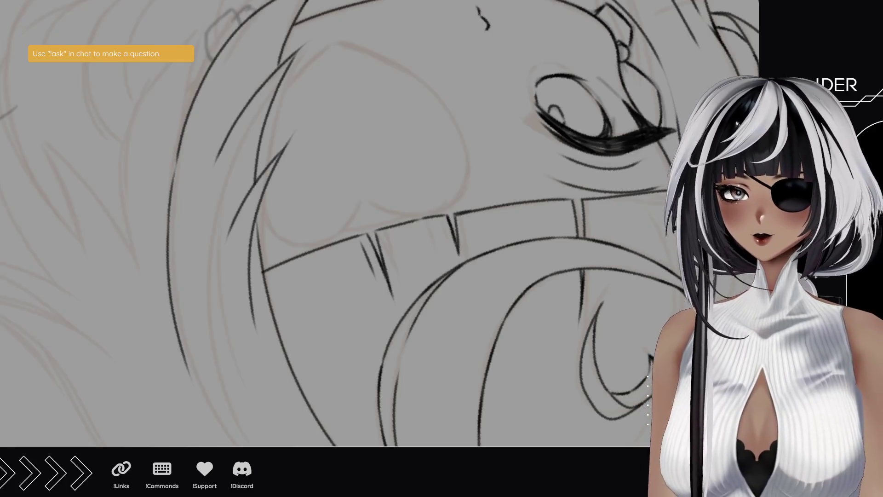
# Step: With the canvas upright, ink the small angular shape beside the cheek in three pen strokes
pyautogui.click(128, 121)
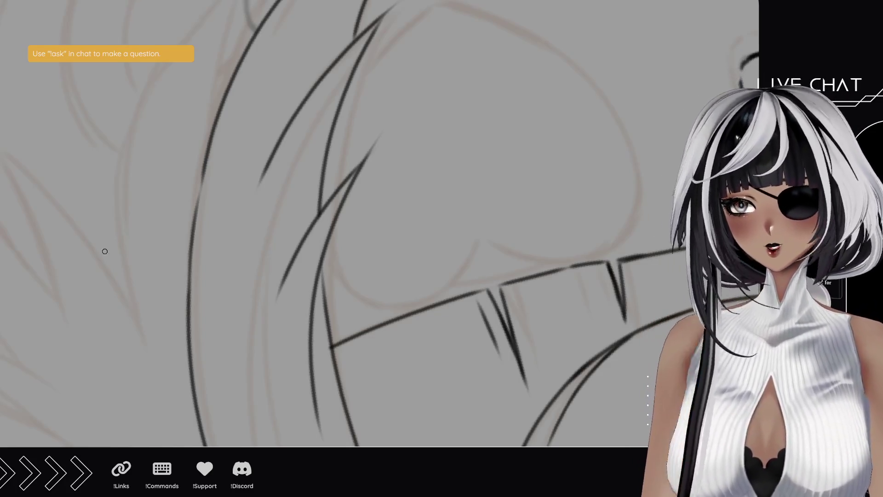
pyautogui.scroll(-5, 199, 198)
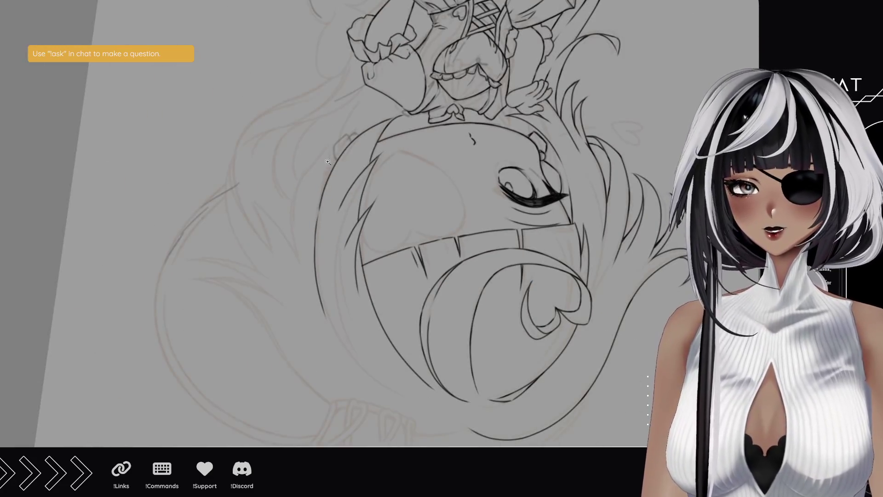
pyautogui.scroll(6, 328, 161)
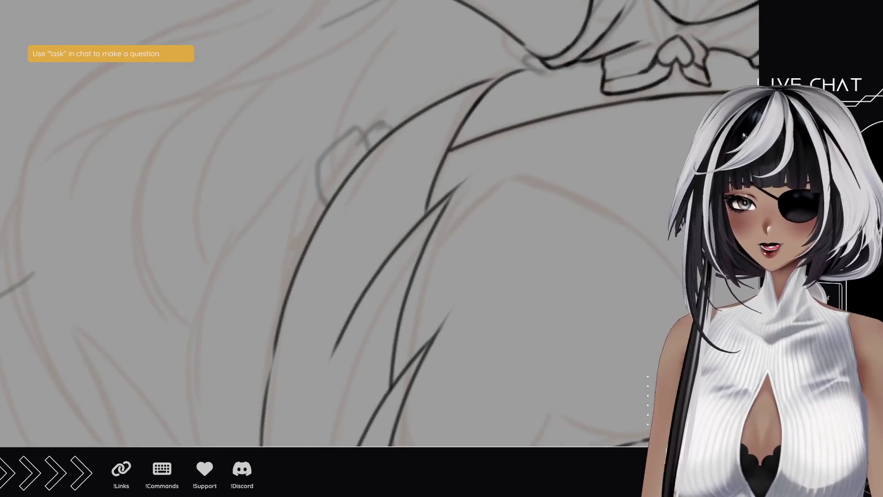
pyautogui.moveTo(67, 194)
pyautogui.mouseDown()
pyautogui.moveTo(170, 146)
pyautogui.moveTo(286, 119)
pyautogui.moveTo(449, 276)
pyautogui.moveTo(440, 289)
pyautogui.moveTo(350, 211)
pyautogui.mouseUp()
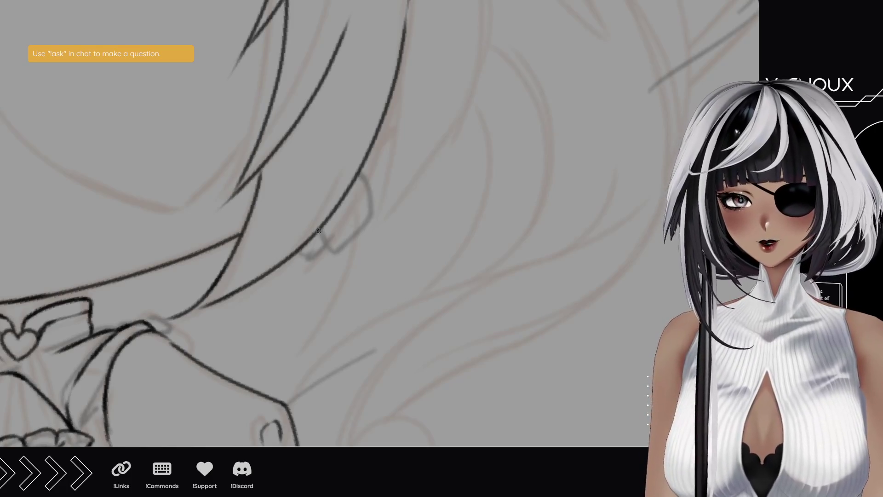
pyautogui.moveTo(321, 231); pyautogui.dragTo(334, 248)
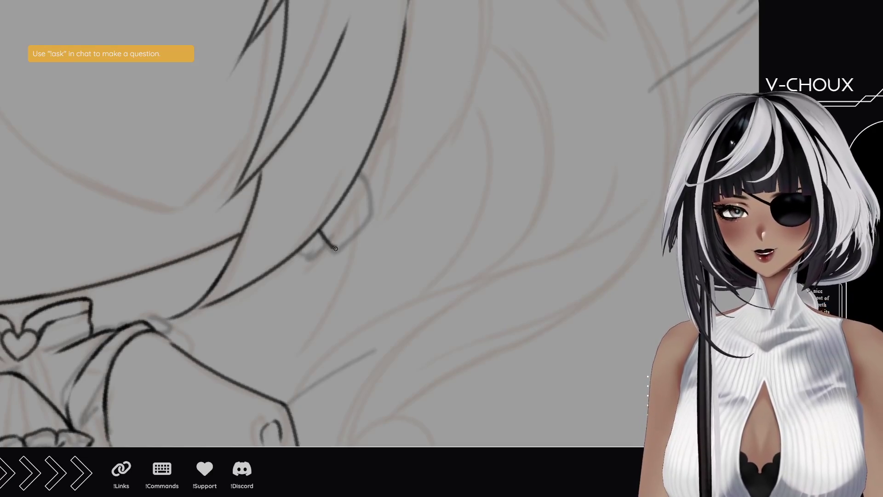
pyautogui.moveTo(336, 247); pyautogui.dragTo(365, 225)
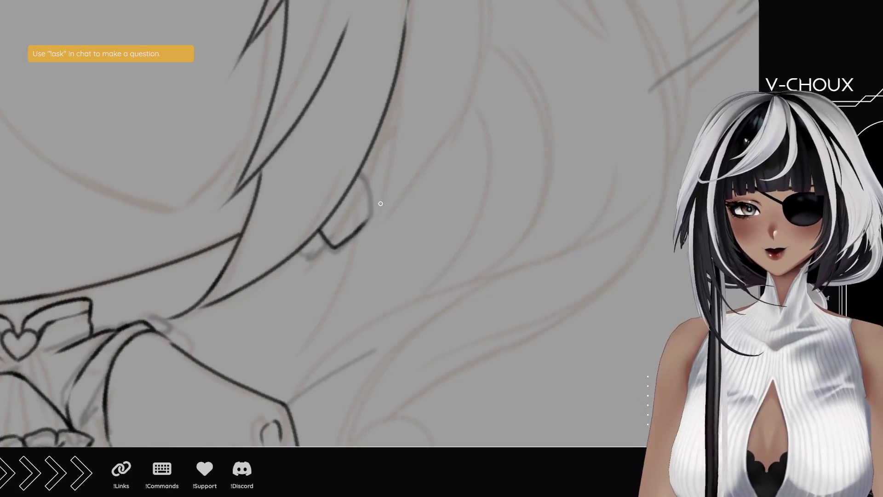
pyautogui.moveTo(352, 236)
pyautogui.mouseDown()
pyautogui.moveTo(372, 214)
pyautogui.moveTo(360, 175)
pyautogui.mouseUp()
pyautogui.moveTo(298, 249); pyautogui.dragTo(476, 179)
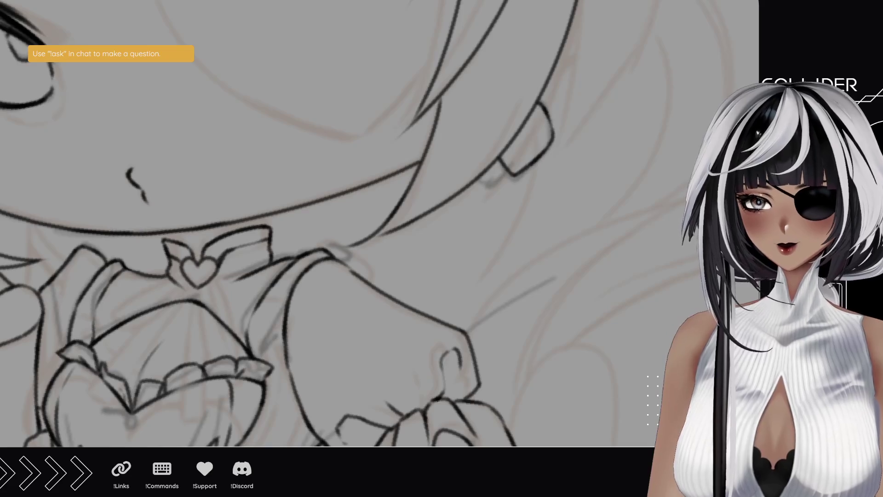
# Step: Draw a short pen stroke linking the chin line to the top of the collar
pyautogui.scroll(-5, 328, 235)
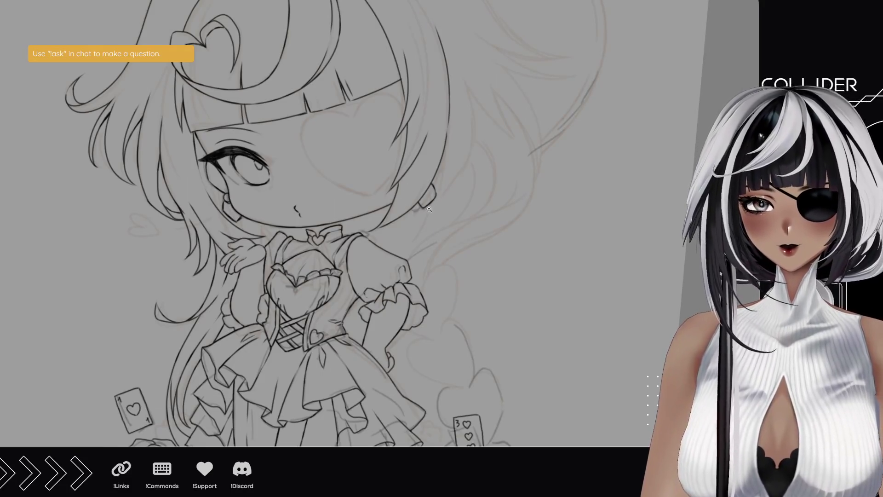
pyautogui.moveTo(318, 244); pyautogui.dragTo(151, 179)
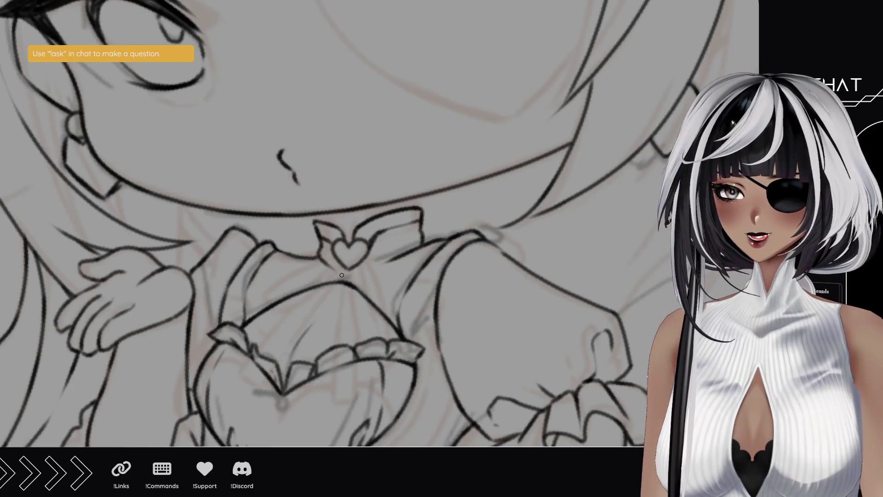
pyautogui.moveTo(321, 216); pyautogui.dragTo(323, 223)
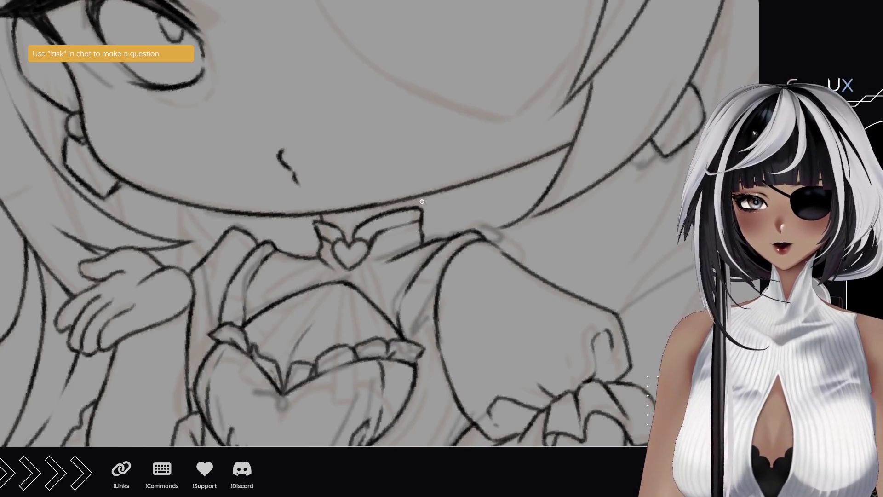
pyautogui.moveTo(412, 201); pyautogui.dragTo(414, 210)
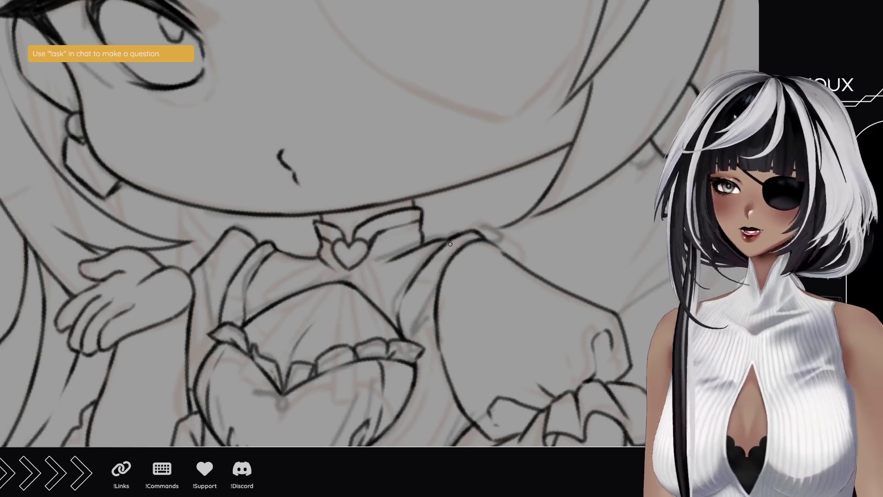
pyautogui.moveTo(386, 99)
pyautogui.mouseDown()
pyautogui.moveTo(290, 195)
pyautogui.moveTo(272, 256)
pyautogui.moveTo(247, 258)
pyautogui.mouseUp()
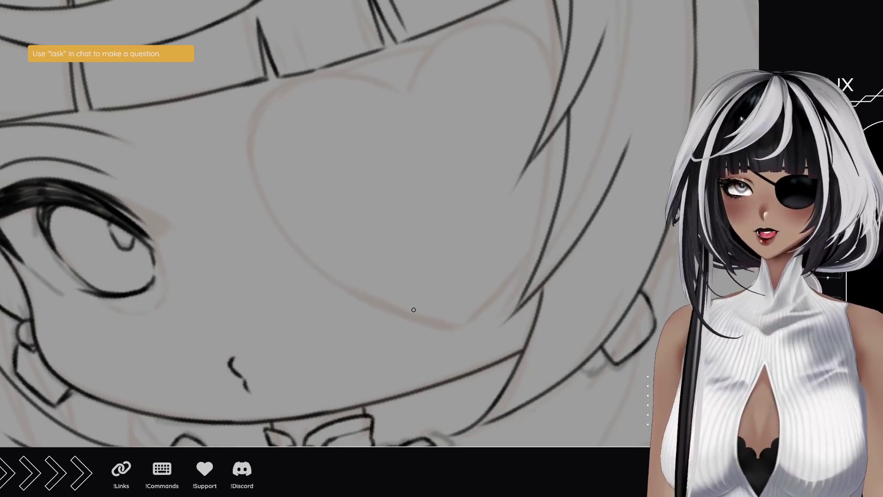
# Step: Ink the eyepatch's first curved edge, redrawing the misplaced stroke and darkening the short curve
pyautogui.moveTo(490, 264); pyautogui.dragTo(456, 227)
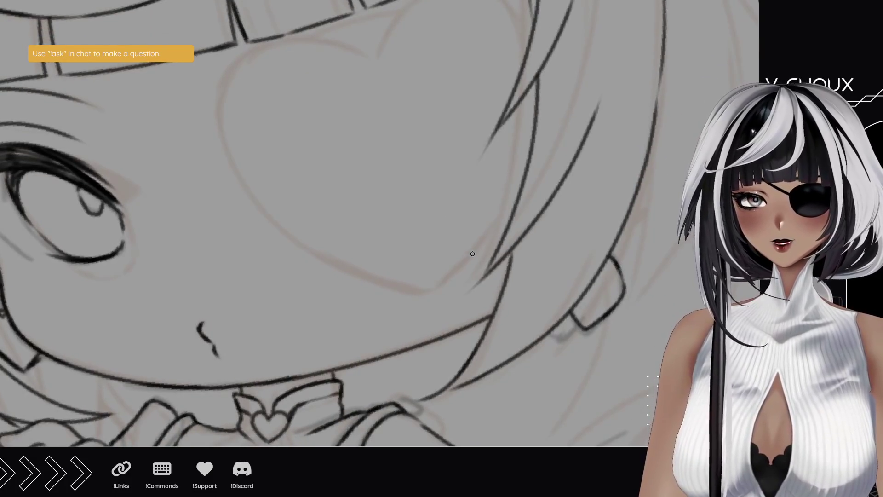
pyautogui.moveTo(458, 189); pyautogui.dragTo(441, 227)
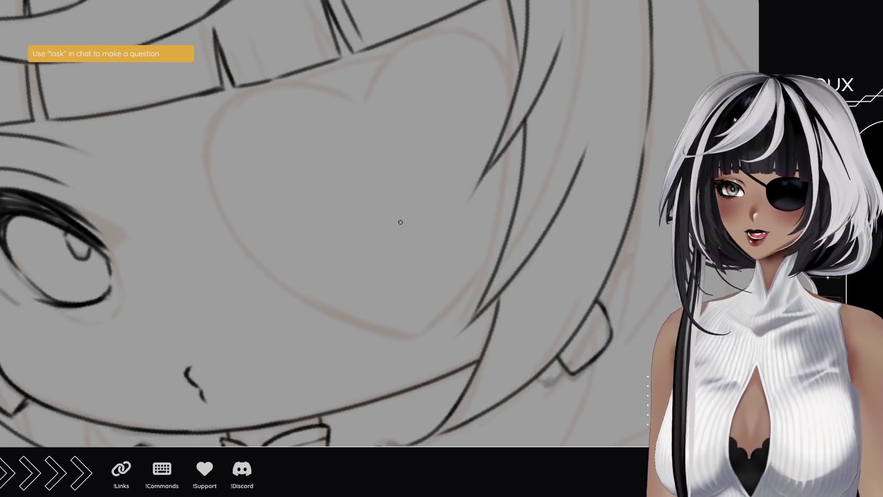
pyautogui.moveTo(288, 63)
pyautogui.mouseDown()
pyautogui.moveTo(227, 211)
pyautogui.moveTo(221, 183)
pyautogui.moveTo(211, 222)
pyautogui.mouseUp()
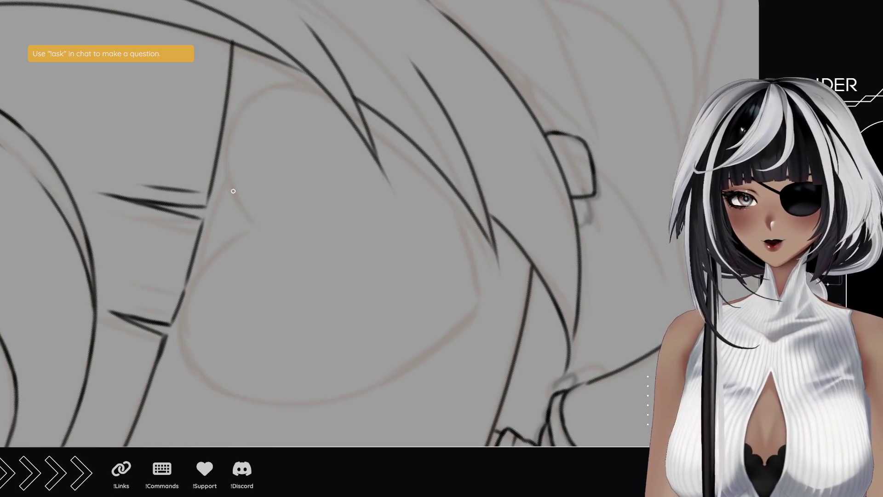
pyautogui.moveTo(258, 226); pyautogui.dragTo(224, 165)
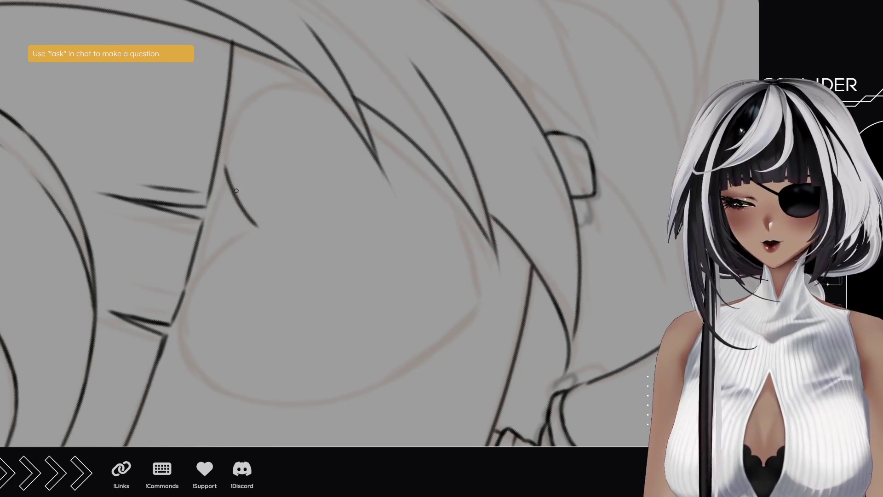
pyautogui.hotkey('ctrl', 'z')
pyautogui.moveTo(259, 225)
pyautogui.mouseDown()
pyautogui.moveTo(230, 170)
pyautogui.moveTo(228, 133)
pyautogui.moveTo(242, 115)
pyautogui.mouseUp()
pyautogui.moveTo(239, 40)
pyautogui.mouseDown()
pyautogui.moveTo(299, 161)
pyautogui.moveTo(270, 256)
pyautogui.moveTo(201, 205)
pyautogui.mouseUp()
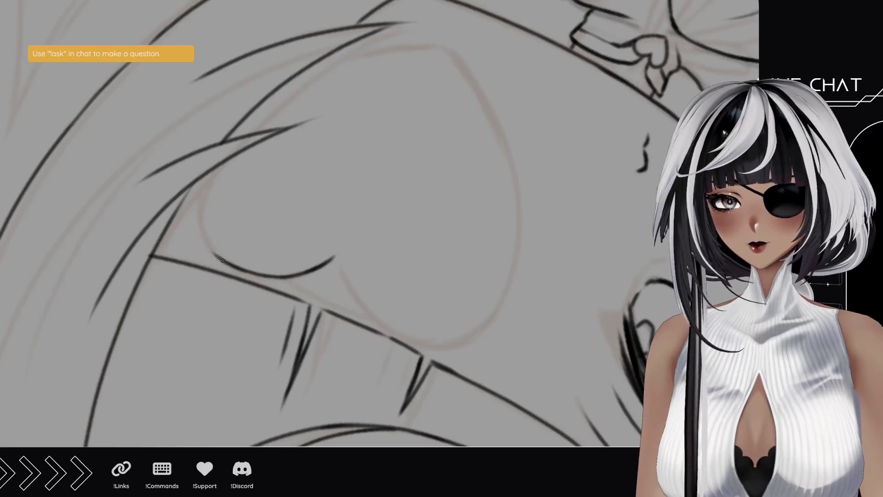
pyautogui.moveTo(209, 244)
pyautogui.mouseDown()
pyautogui.moveTo(220, 256)
pyautogui.moveTo(198, 216)
pyautogui.moveTo(201, 183)
pyautogui.mouseUp()
pyautogui.moveTo(199, 216)
pyautogui.mouseDown()
pyautogui.moveTo(205, 174)
pyautogui.moveTo(200, 186)
pyautogui.mouseUp()
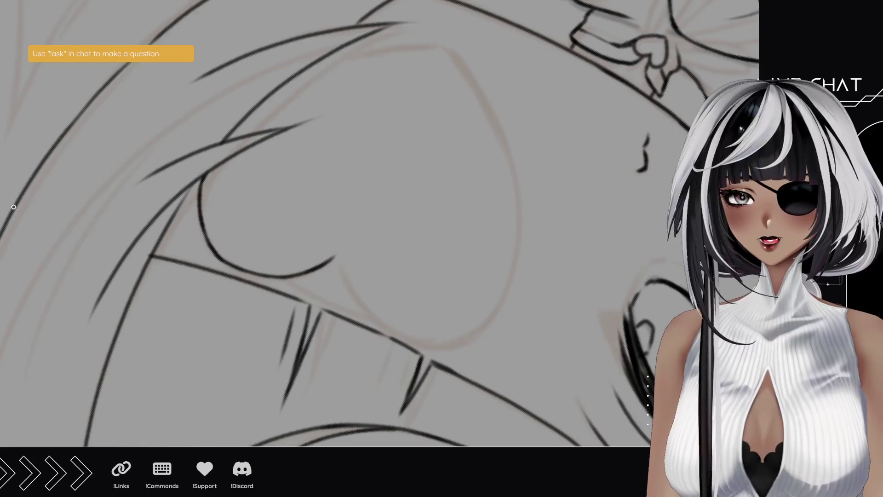
# Step: Trace more of the heart outline, including its line running up and to the right
pyautogui.moveTo(119, 280)
pyautogui.mouseDown()
pyautogui.moveTo(154, 305)
pyautogui.moveTo(202, 227)
pyautogui.moveTo(221, 242)
pyautogui.mouseUp()
pyautogui.moveTo(188, 190); pyautogui.dragTo(172, 183)
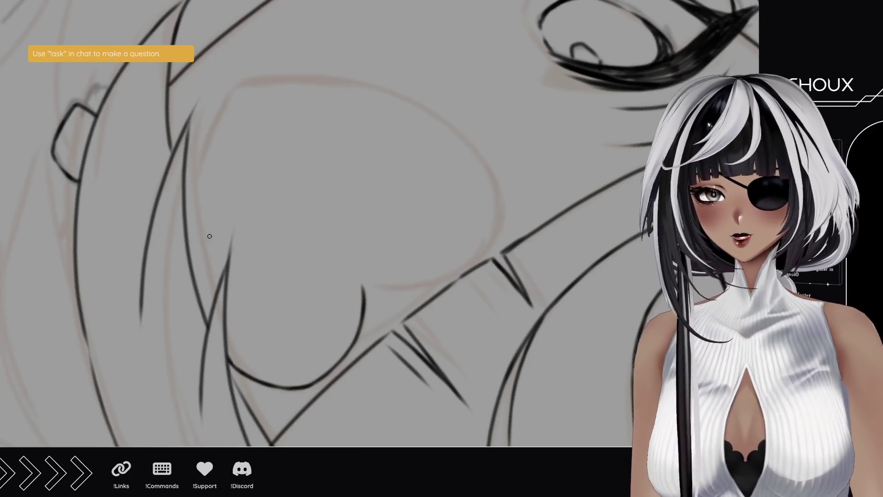
pyautogui.moveTo(189, 202); pyautogui.dragTo(189, 230)
pyautogui.moveTo(193, 186)
pyautogui.mouseDown()
pyautogui.moveTo(187, 235)
pyautogui.moveTo(192, 186)
pyautogui.moveTo(186, 223)
pyautogui.mouseUp()
pyautogui.moveTo(211, 126)
pyautogui.mouseDown()
pyautogui.moveTo(190, 196)
pyautogui.moveTo(222, 106)
pyautogui.mouseUp()
pyautogui.moveTo(208, 143)
pyautogui.mouseDown()
pyautogui.moveTo(235, 88)
pyautogui.moveTo(377, 152)
pyautogui.moveTo(295, 321)
pyautogui.mouseUp()
# Step: Carry the heart's lower line upward in short strokes to the top of the heart
pyautogui.moveTo(189, 241)
pyautogui.mouseDown()
pyautogui.moveTo(183, 232)
pyautogui.moveTo(176, 253)
pyautogui.moveTo(140, 242)
pyautogui.mouseUp()
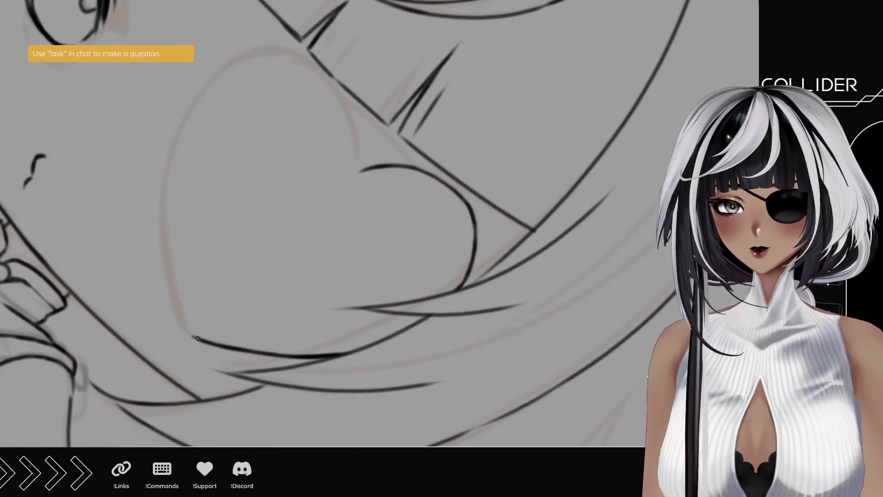
pyautogui.moveTo(189, 335); pyautogui.dragTo(172, 257)
pyautogui.moveTo(178, 290); pyautogui.dragTo(169, 243)
pyautogui.moveTo(173, 273); pyautogui.dragTo(167, 205)
pyautogui.moveTo(178, 297); pyautogui.dragTo(168, 226)
pyautogui.moveTo(173, 263); pyautogui.dragTo(167, 175)
pyautogui.moveTo(171, 231); pyautogui.dragTo(178, 147)
pyautogui.moveTo(171, 209); pyautogui.dragTo(193, 107)
pyautogui.moveTo(180, 136); pyautogui.dragTo(210, 85)
pyautogui.moveTo(190, 116); pyautogui.dragTo(227, 68)
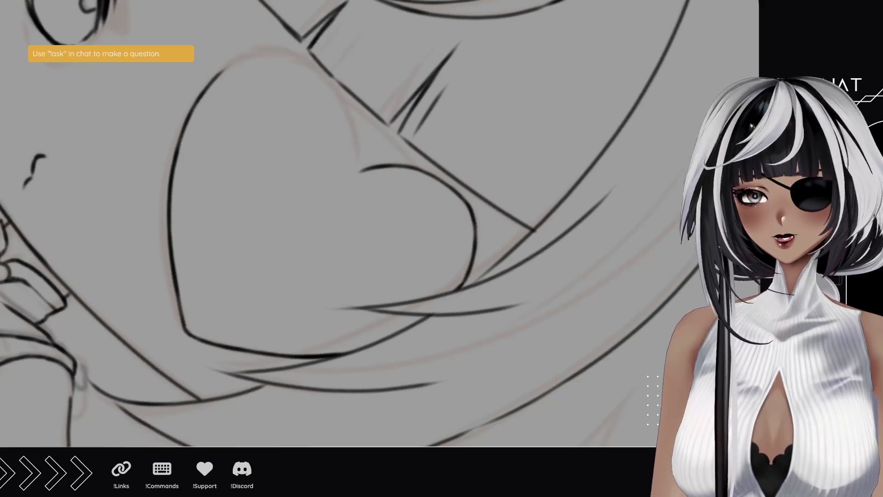
pyautogui.moveTo(382, 217)
pyautogui.mouseDown()
pyautogui.moveTo(339, 319)
pyautogui.moveTo(389, 270)
pyautogui.moveTo(251, 256)
pyautogui.moveTo(375, 227)
pyautogui.moveTo(271, 299)
pyautogui.moveTo(181, 246)
pyautogui.mouseUp()
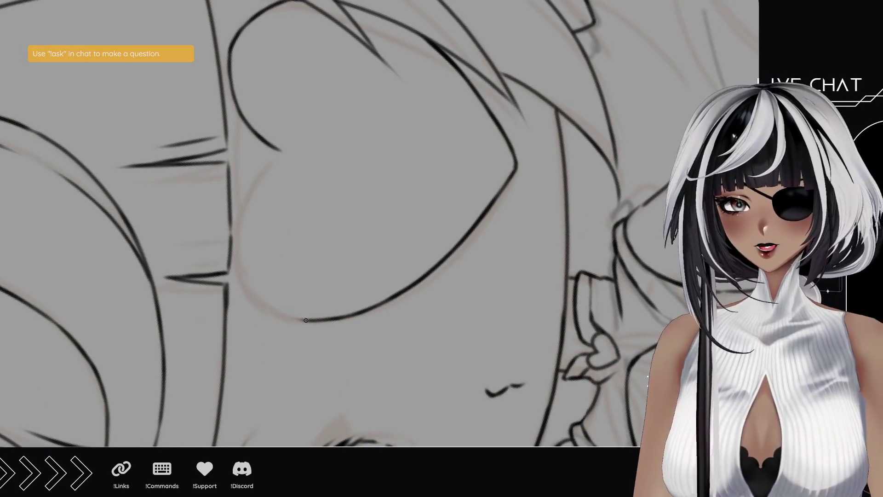
# Step: Ink the heart eyepatch's lower outline curve, redoing it until it sits right
pyautogui.moveTo(317, 320)
pyautogui.mouseDown()
pyautogui.moveTo(276, 311)
pyautogui.moveTo(248, 283)
pyautogui.mouseUp()
pyautogui.hotkey('ctrl', 'z')
pyautogui.hotkey('ctrl', 'z')
pyautogui.hotkey('ctrl', 'z')
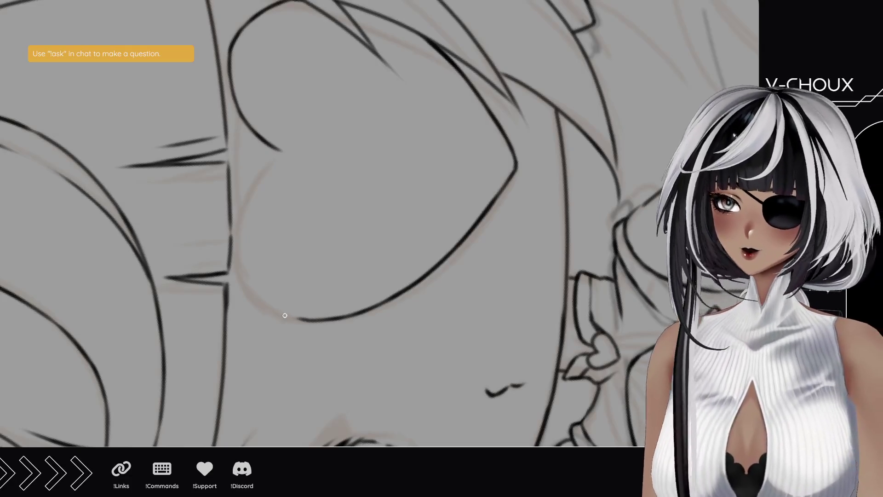
pyautogui.moveTo(269, 299); pyautogui.dragTo(314, 320)
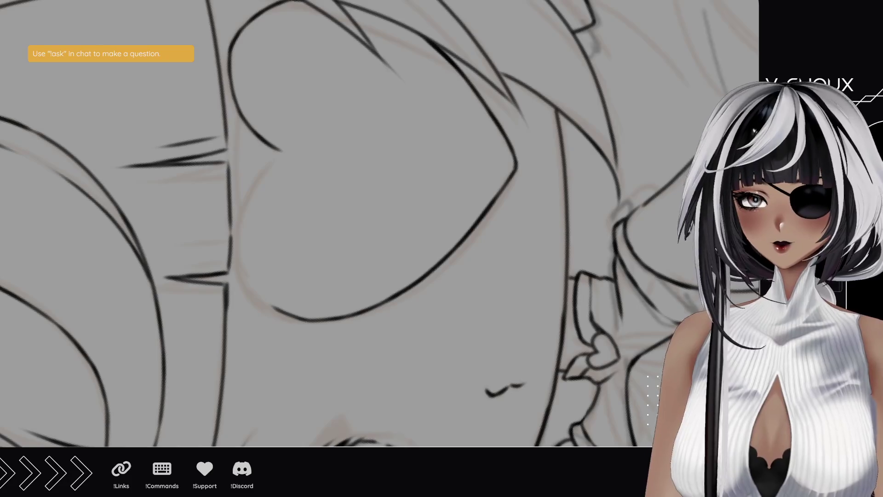
pyautogui.hotkey('ctrl', 'z')
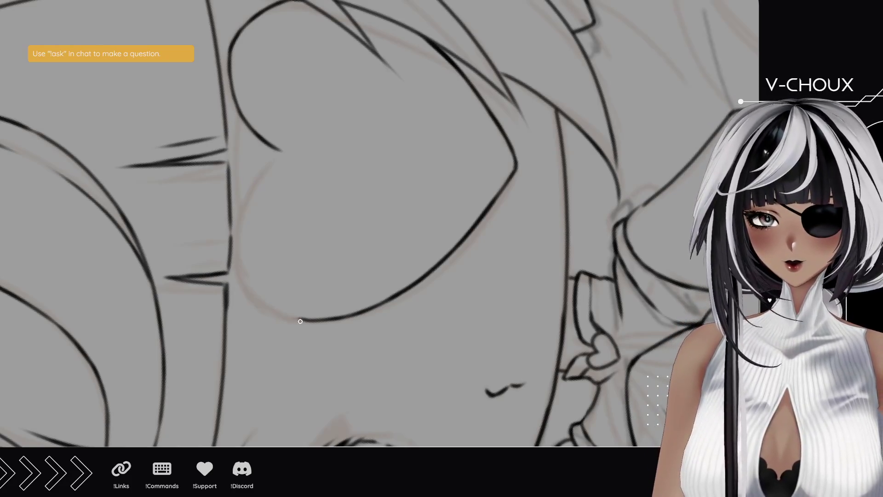
pyautogui.moveTo(246, 287); pyautogui.dragTo(304, 320)
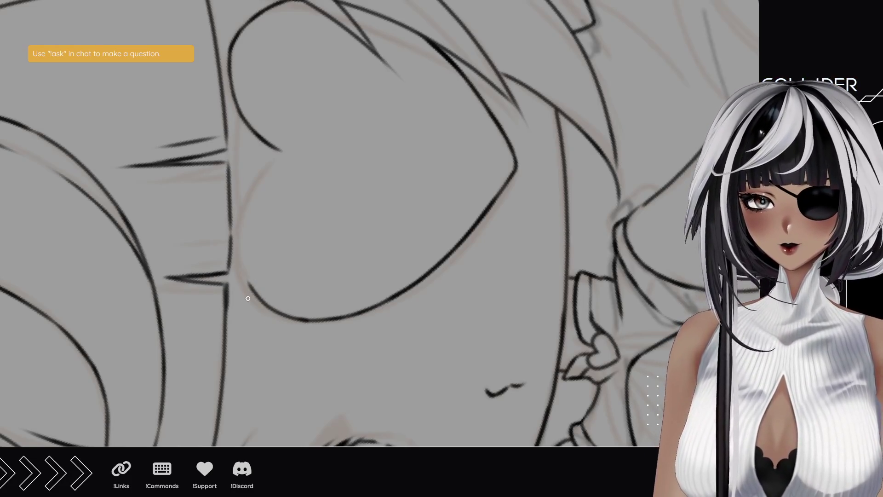
# Step: Ink the heart's left edge up into its notch, then zoom out to review
pyautogui.moveTo(239, 230)
pyautogui.mouseDown()
pyautogui.moveTo(251, 285)
pyautogui.moveTo(239, 212)
pyautogui.moveTo(284, 146)
pyautogui.mouseUp()
pyautogui.hotkey('ctrl', 'z')
pyautogui.hotkey('ctrl', 'z')
pyautogui.moveTo(253, 188); pyautogui.dragTo(283, 150)
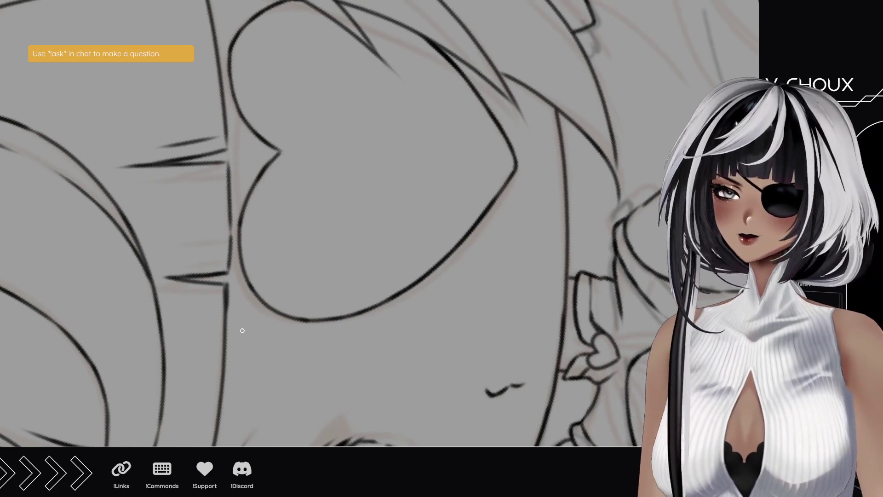
pyautogui.moveTo(209, 211); pyautogui.dragTo(147, 120)
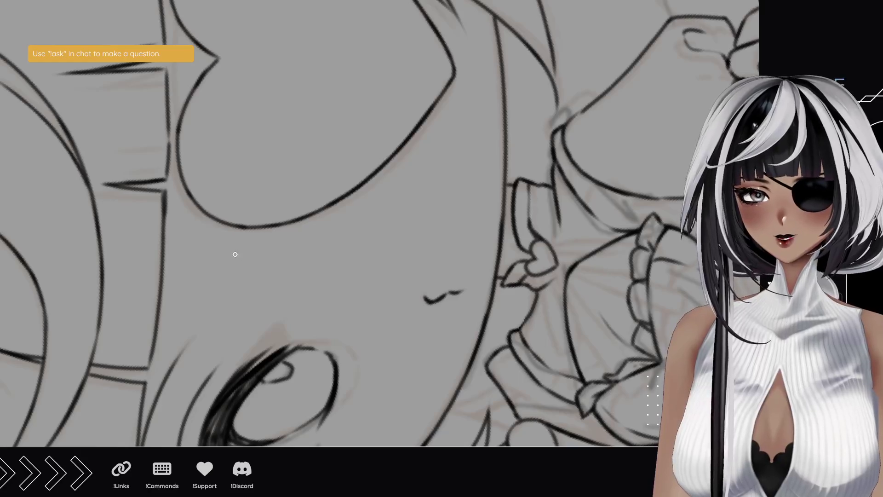
pyautogui.moveTo(189, 189); pyautogui.dragTo(193, 267)
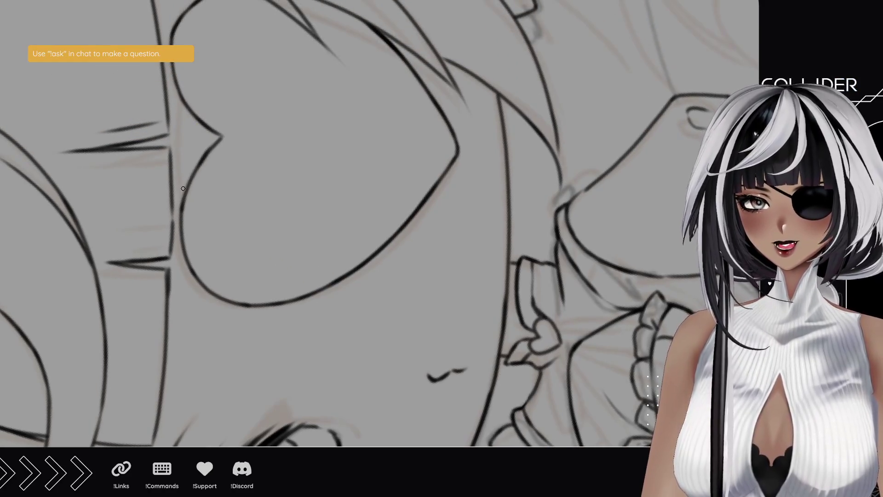
pyautogui.moveTo(184, 196)
pyautogui.mouseDown()
pyautogui.moveTo(179, 120)
pyautogui.moveTo(175, 145)
pyautogui.mouseUp()
pyautogui.hotkey('ctrl', 'z')
pyautogui.moveTo(183, 92); pyautogui.dragTo(178, 137)
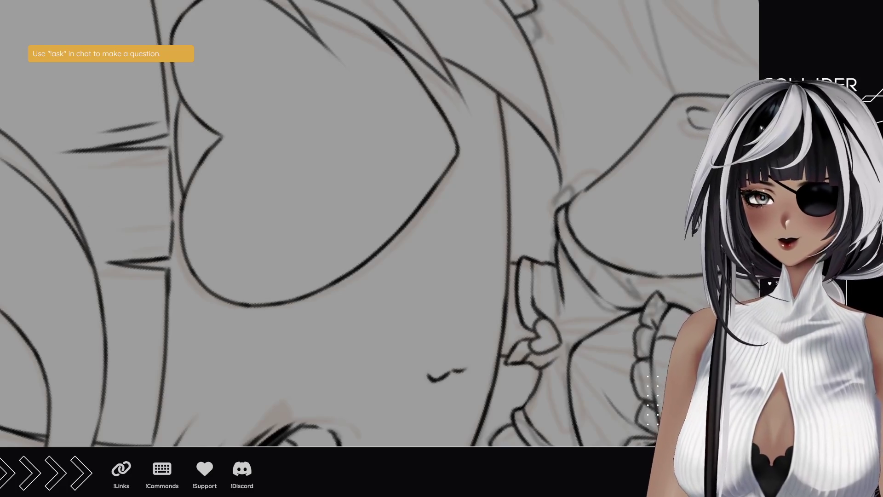
pyautogui.moveTo(386, 246)
pyautogui.mouseDown()
pyautogui.moveTo(350, 221)
pyautogui.moveTo(317, 231)
pyautogui.moveTo(316, 242)
pyautogui.moveTo(356, 259)
pyautogui.mouseUp()
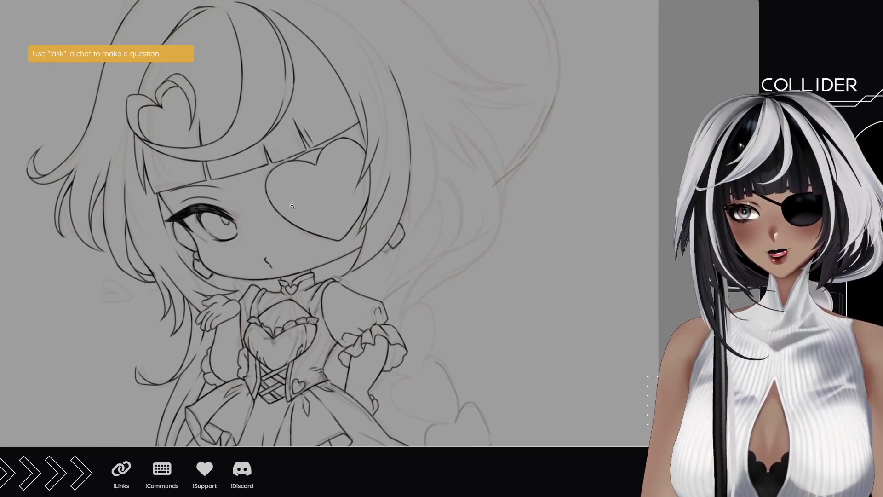
# Step: Zoom in beside the eyepatch and ink the long left hair line, retrying until smooth
pyautogui.moveTo(361, 132); pyautogui.dragTo(389, 225)
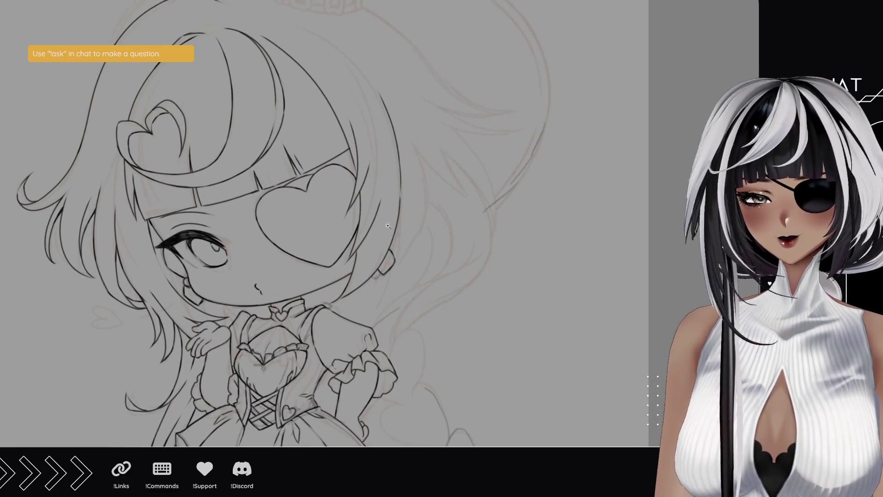
pyautogui.click(388, 243)
pyautogui.click(389, 244)
pyautogui.click(389, 243)
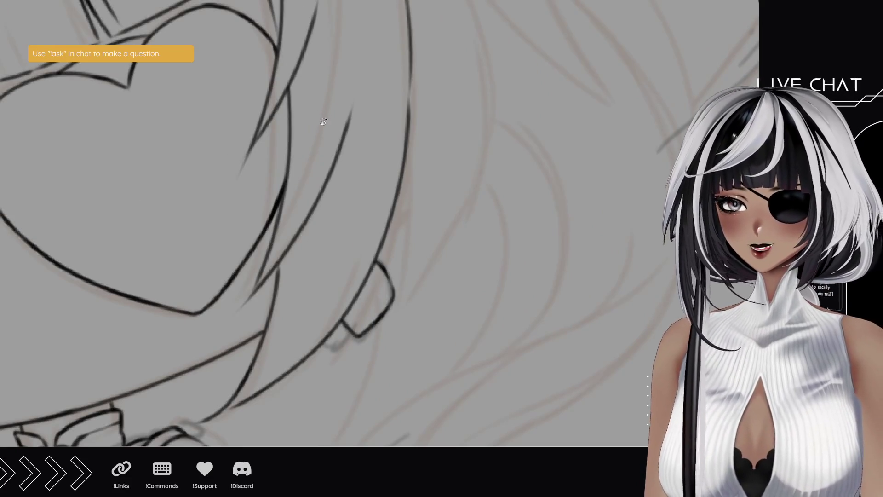
pyautogui.moveTo(287, 98)
pyautogui.mouseDown()
pyautogui.moveTo(375, 217)
pyautogui.moveTo(385, 217)
pyautogui.moveTo(374, 227)
pyautogui.moveTo(362, 318)
pyautogui.moveTo(335, 197)
pyautogui.mouseUp()
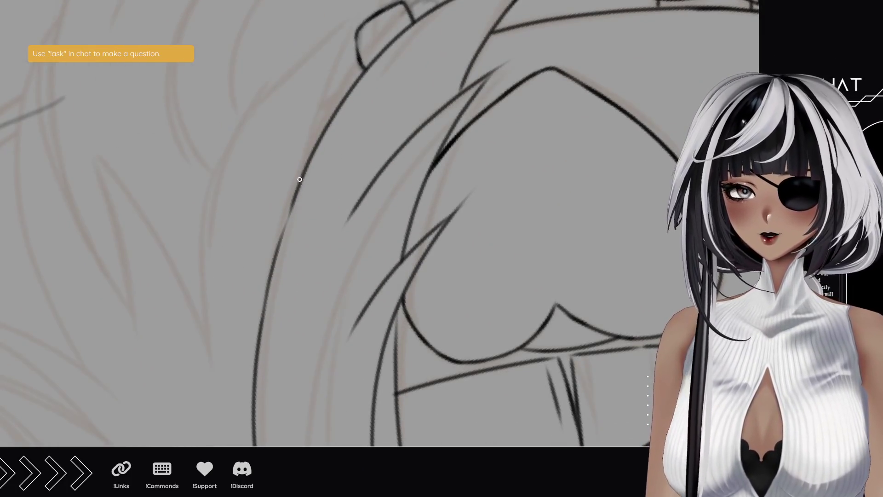
pyautogui.moveTo(289, 206)
pyautogui.mouseDown()
pyautogui.moveTo(273, 268)
pyautogui.moveTo(303, 153)
pyautogui.mouseUp()
pyautogui.hotkey('ctrl', 'z')
pyautogui.hotkey('ctrl', 'z')
pyautogui.moveTo(276, 252); pyautogui.dragTo(311, 118)
pyautogui.hotkey('ctrl', 'z')
pyautogui.moveTo(270, 279); pyautogui.dragTo(300, 158)
pyautogui.hotkey('ctrl', 'z')
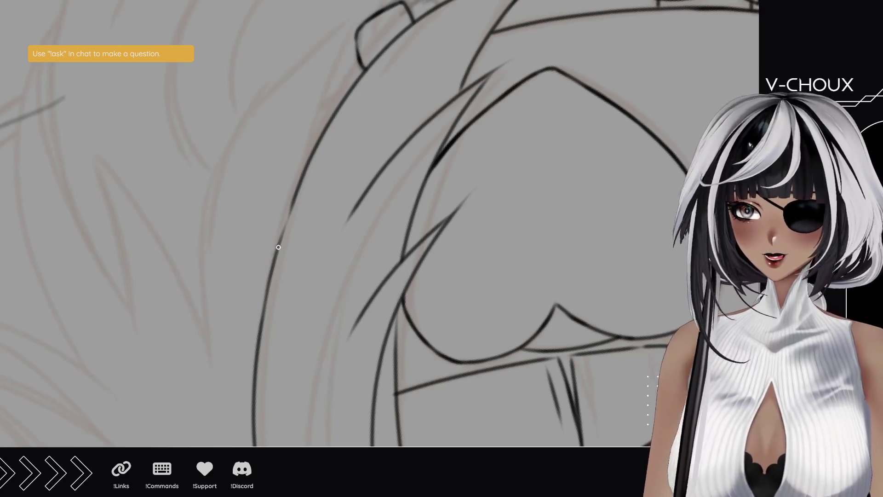
pyautogui.moveTo(269, 285); pyautogui.dragTo(322, 102)
pyautogui.hotkey('ctrl', 'z')
pyautogui.moveTo(269, 279); pyautogui.dragTo(342, 78)
pyautogui.hotkey('ctrl', 'z')
pyautogui.moveTo(283, 239); pyautogui.dragTo(329, 98)
pyautogui.hotkey('ctrl', 'z')
pyautogui.moveTo(281, 239); pyautogui.dragTo(328, 99)
# Step: Ink the upper part of that hair line, extending it upward
pyautogui.scroll(3, 325, 107)
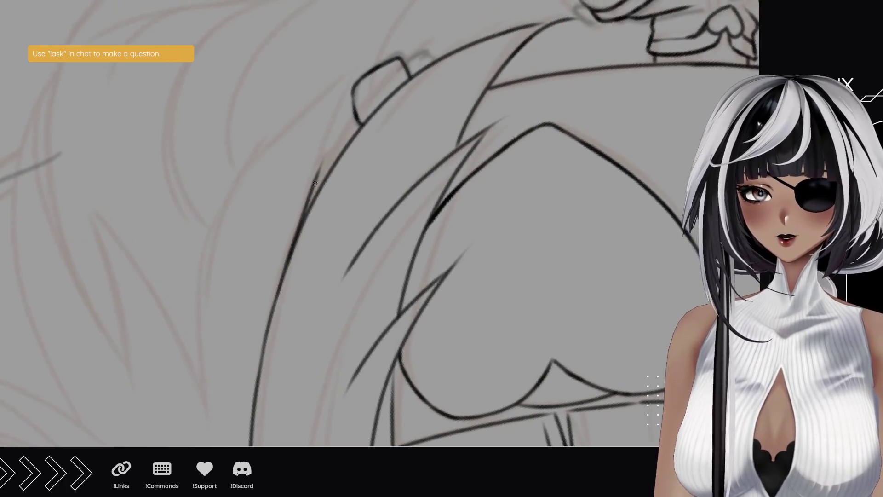
pyautogui.moveTo(308, 207); pyautogui.dragTo(341, 108)
pyautogui.hotkey('ctrl', 'z')
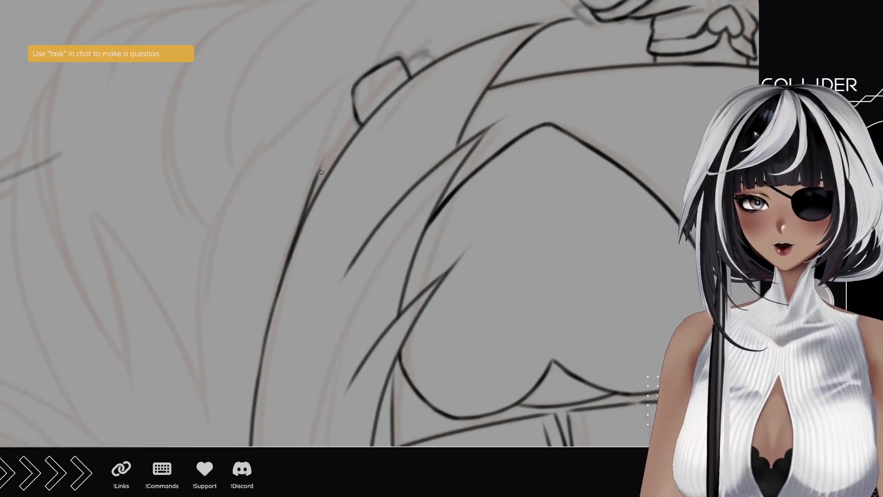
pyautogui.moveTo(315, 185); pyautogui.dragTo(333, 121)
pyautogui.hotkey('ctrl', 'z')
pyautogui.moveTo(307, 215); pyautogui.dragTo(322, 155)
pyautogui.hotkey('ctrl', 'z')
pyautogui.moveTo(305, 220); pyautogui.dragTo(341, 73)
pyautogui.hotkey('ctrl', 'z')
pyautogui.moveTo(319, 166); pyautogui.dragTo(338, 93)
pyautogui.moveTo(326, 139); pyautogui.dragTo(340, 66)
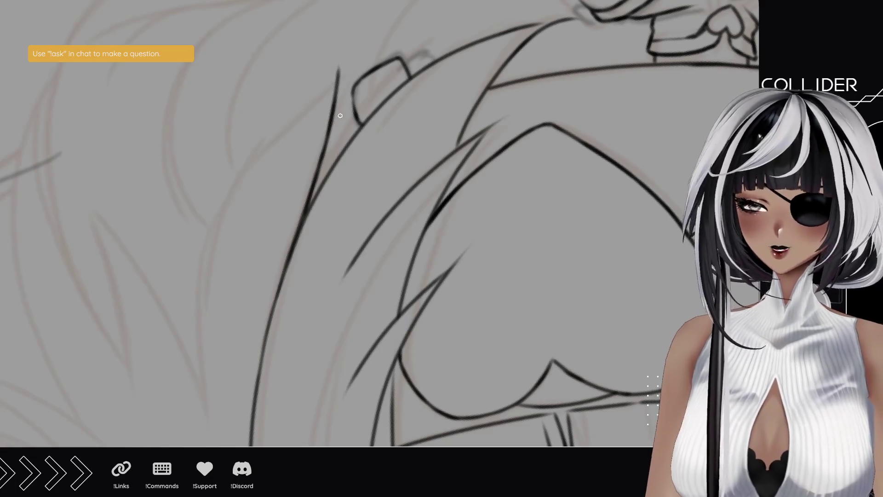
# Step: Ink the next vertical hair strand below the eyepatch
pyautogui.moveTo(260, 257); pyautogui.dragTo(321, 103)
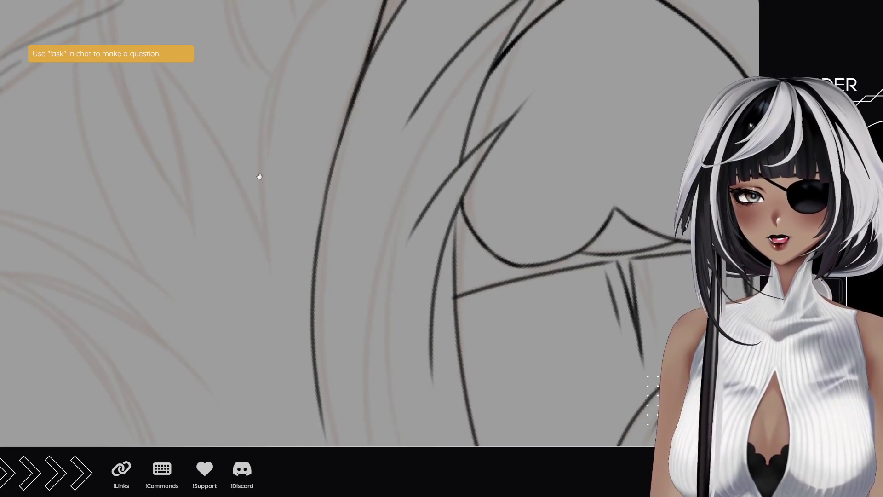
pyautogui.moveTo(258, 177); pyautogui.dragTo(258, 266)
pyautogui.moveTo(265, 349); pyautogui.dragTo(268, 152)
pyautogui.hotkey('ctrl', 'z')
pyautogui.moveTo(267, 332); pyautogui.dragTo(260, 164)
pyautogui.hotkey('ctrl', 'z')
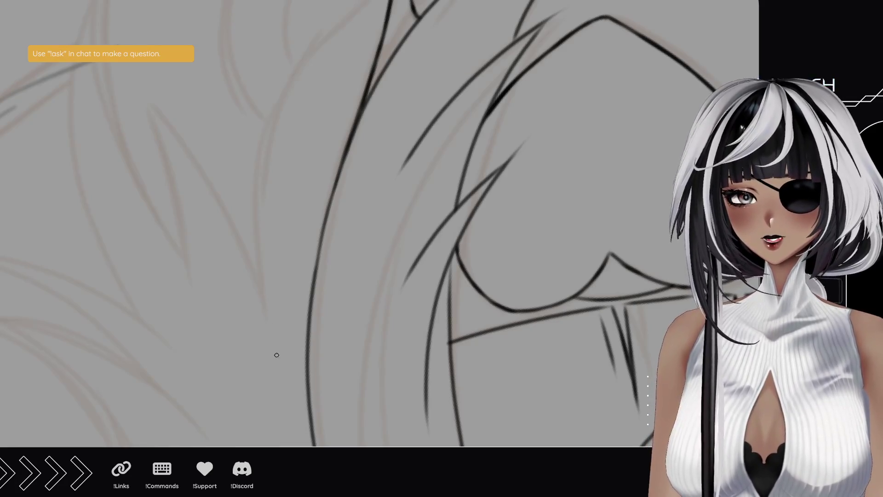
pyautogui.moveTo(268, 325); pyautogui.dragTo(258, 174)
# Step: Draw a curved hair strand up to its tip, then zoom out
pyautogui.moveTo(128, 145)
pyautogui.mouseDown()
pyautogui.moveTo(138, 236)
pyautogui.moveTo(170, 213)
pyautogui.moveTo(162, 282)
pyautogui.moveTo(149, 264)
pyautogui.mouseUp()
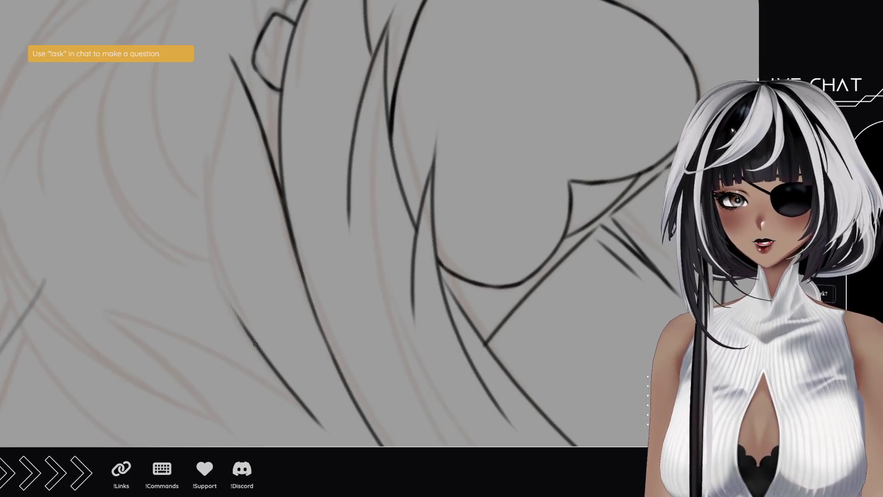
pyautogui.moveTo(255, 340); pyautogui.dragTo(217, 258)
pyautogui.hotkey('ctrl', 'z')
pyautogui.hotkey('ctrl', 'z')
pyautogui.moveTo(256, 345); pyautogui.dragTo(216, 250)
pyautogui.hotkey('ctrl', 'z')
pyautogui.moveTo(252, 339); pyautogui.dragTo(213, 217)
pyautogui.hotkey('ctrl', 'z')
pyautogui.moveTo(251, 338); pyautogui.dragTo(214, 222)
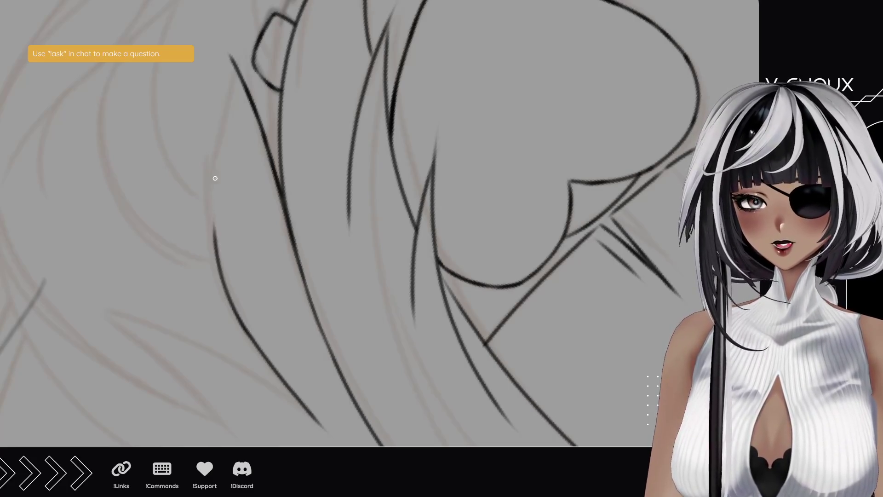
pyautogui.moveTo(232, 304); pyautogui.dragTo(216, 165)
pyautogui.moveTo(215, 232); pyautogui.dragTo(214, 159)
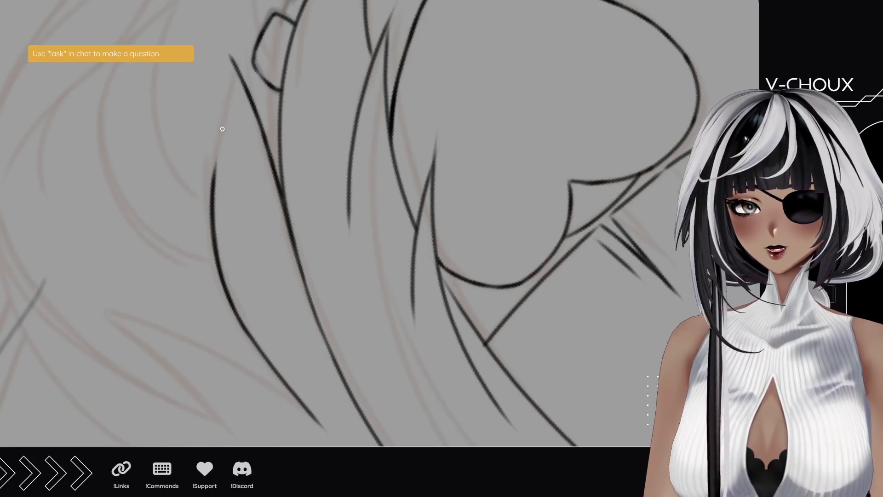
pyautogui.moveTo(213, 204); pyautogui.dragTo(228, 71)
pyautogui.moveTo(228, 106); pyautogui.dragTo(226, 42)
pyautogui.hotkey('ctrl', 'z')
pyautogui.moveTo(232, 60); pyautogui.dragTo(228, 52)
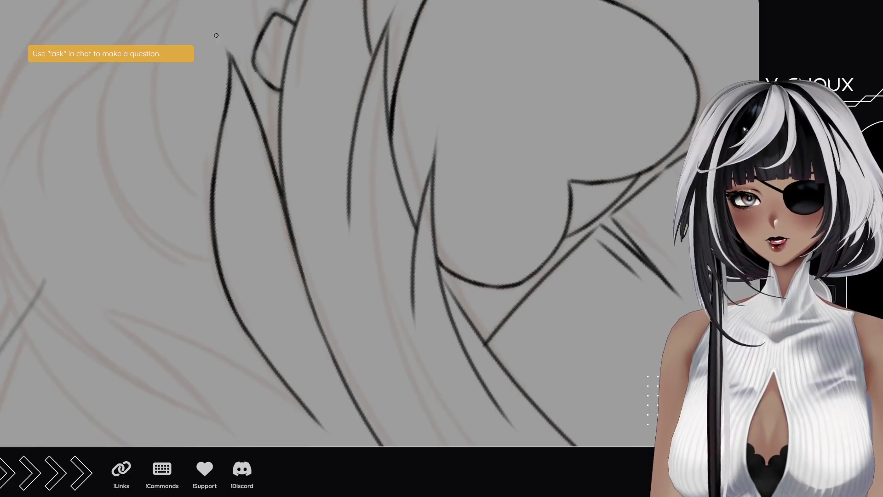
pyautogui.scroll(-5, 243, 323)
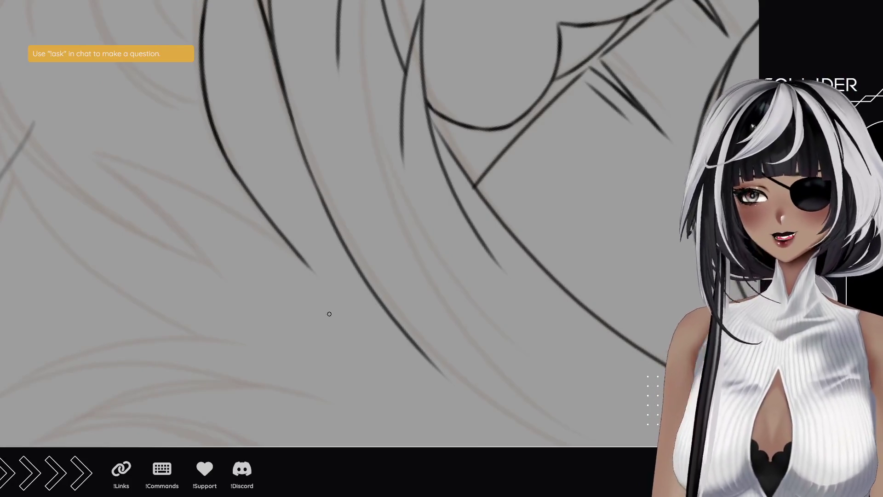
pyautogui.scroll(-5, 308, 210)
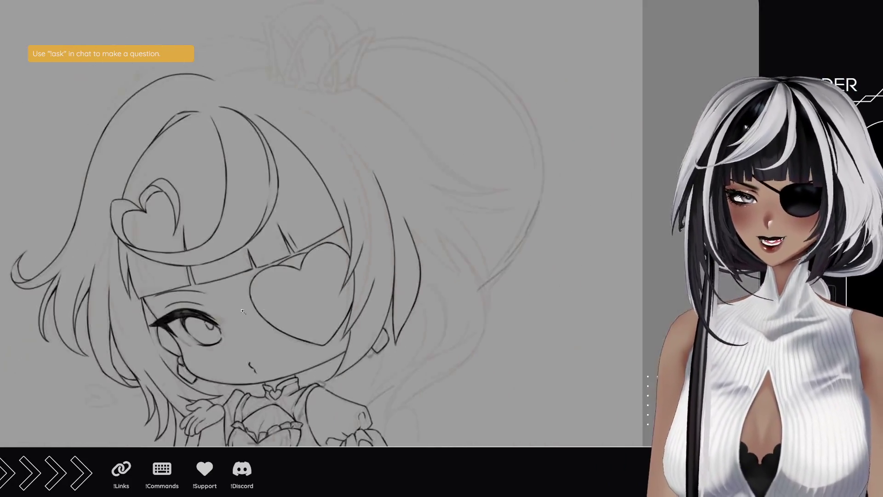
# Step: Ink a long vertical hair strand beside the eyepatch, retrying until clean
pyautogui.scroll(3, 344, 191)
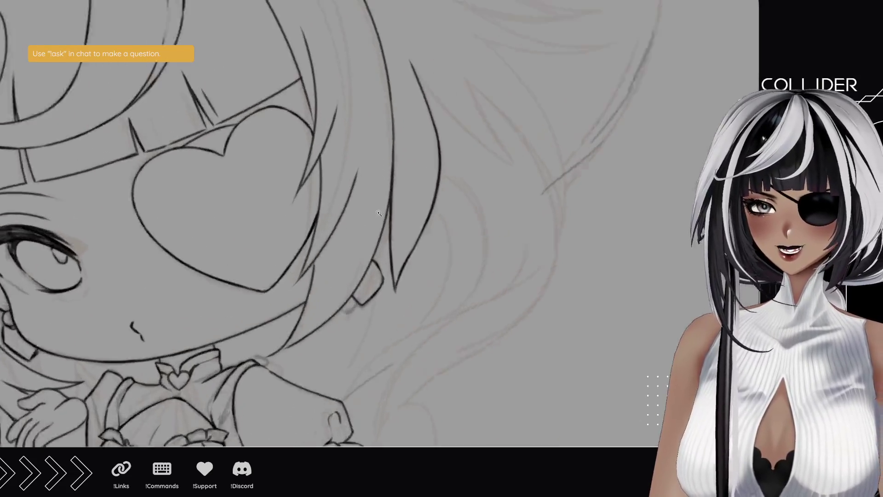
pyautogui.scroll(2, 329, 187)
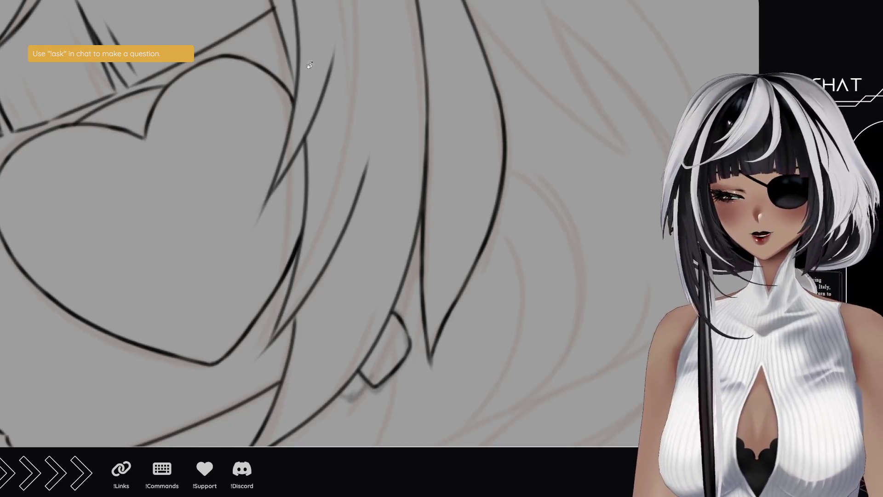
pyautogui.moveTo(309, 63)
pyautogui.mouseDown()
pyautogui.moveTo(374, 227)
pyautogui.moveTo(375, 331)
pyautogui.moveTo(229, 232)
pyautogui.moveTo(198, 234)
pyautogui.mouseUp()
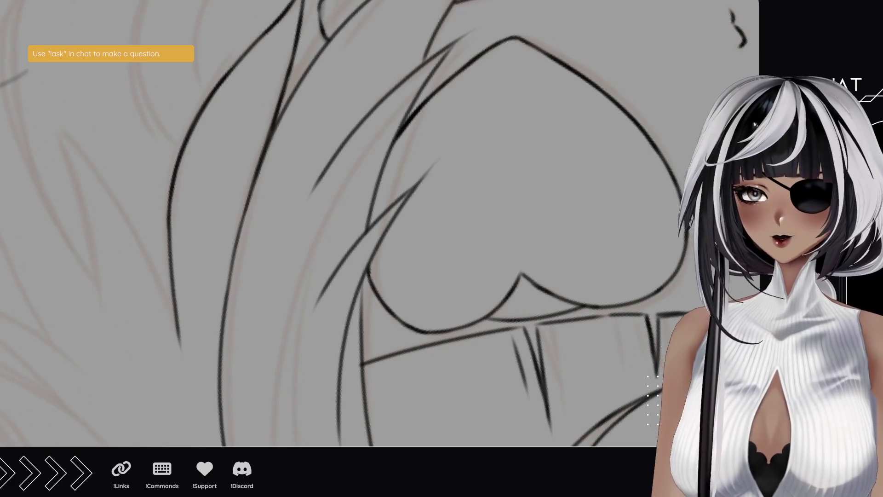
pyautogui.moveTo(220, 397); pyautogui.dragTo(212, 149)
pyautogui.hotkey('ctrl', 'z')
pyautogui.moveTo(220, 399); pyautogui.dragTo(201, 105)
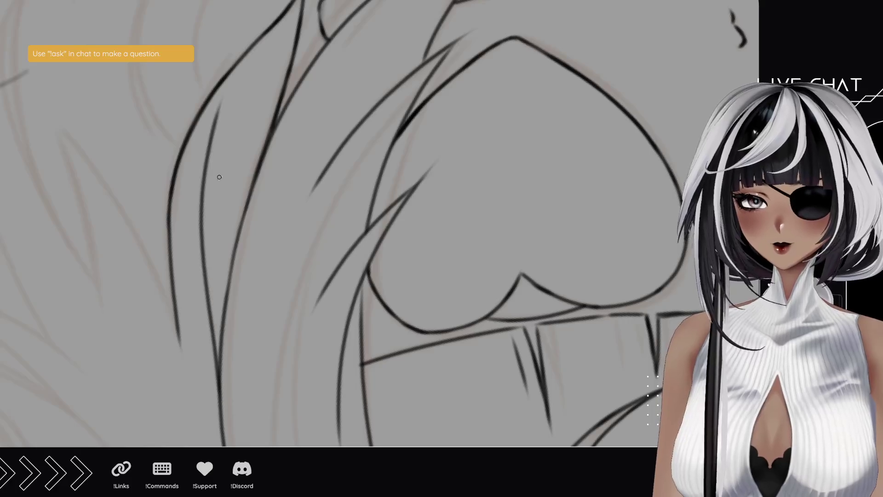
pyautogui.hotkey('ctrl', 'z')
pyautogui.moveTo(218, 388); pyautogui.dragTo(215, 97)
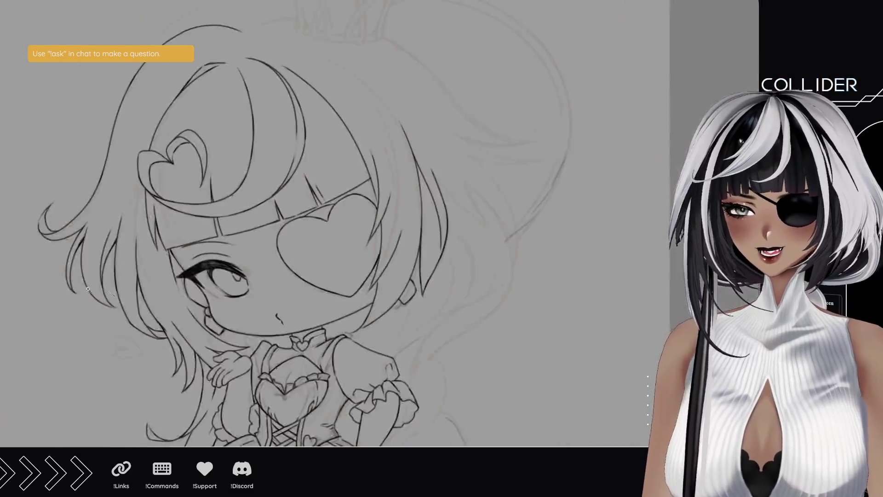
# Step: Zoom in on the top hair strands and ink a stroke up the left hair line
pyautogui.click(279, 284)
pyautogui.click(344, 215)
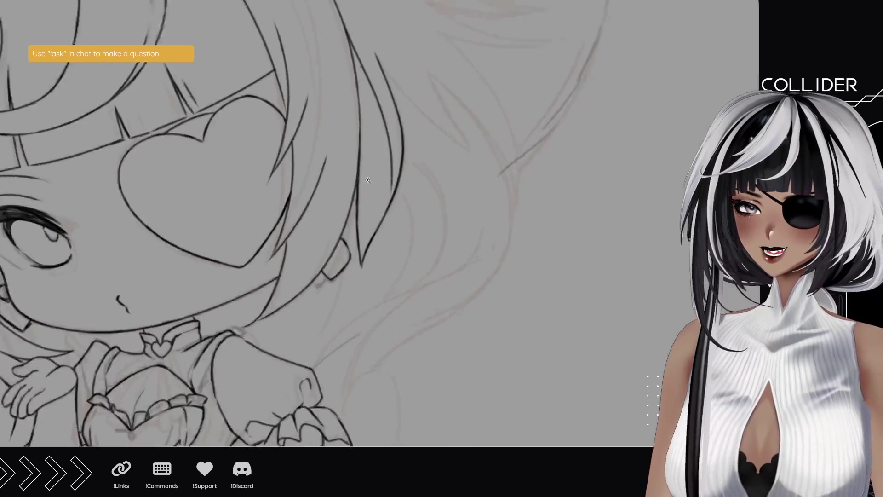
pyautogui.click(368, 180)
pyautogui.click(343, 26)
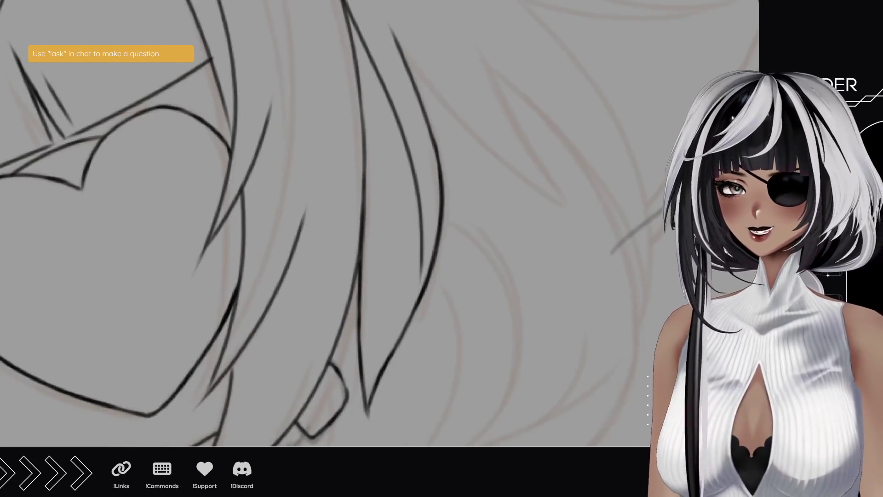
pyautogui.moveTo(368, 230)
pyautogui.mouseDown()
pyautogui.moveTo(384, 220)
pyautogui.moveTo(345, 262)
pyautogui.moveTo(334, 243)
pyautogui.mouseUp()
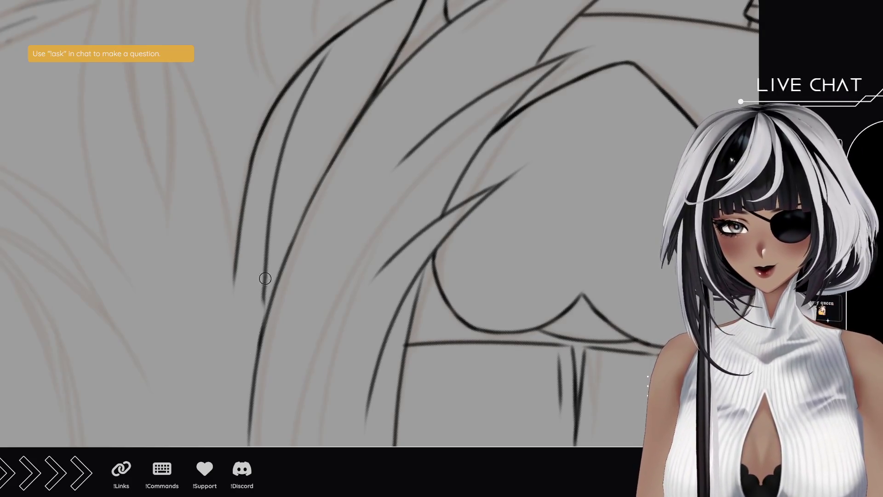
pyautogui.moveTo(249, 352); pyautogui.dragTo(313, 77)
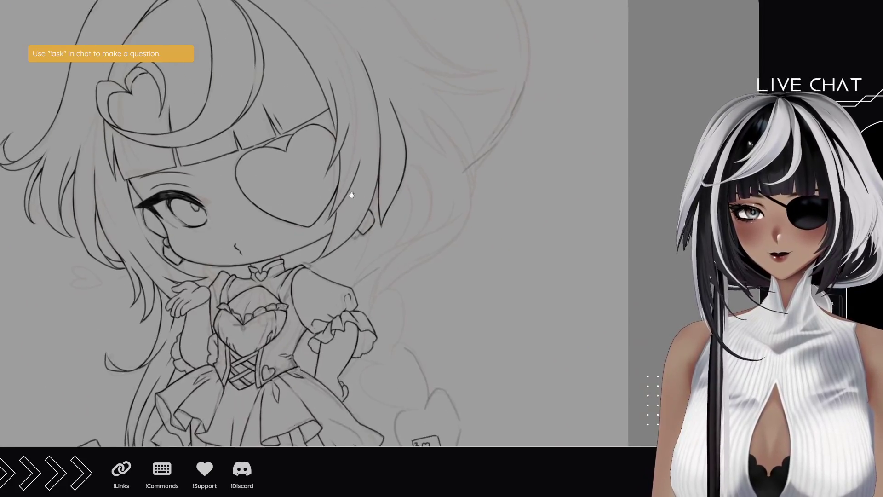
# Step: Ink the hooked stroke of the heart clip's loop, redoing it until it follows the sketch
pyautogui.scroll(5, 310, 18)
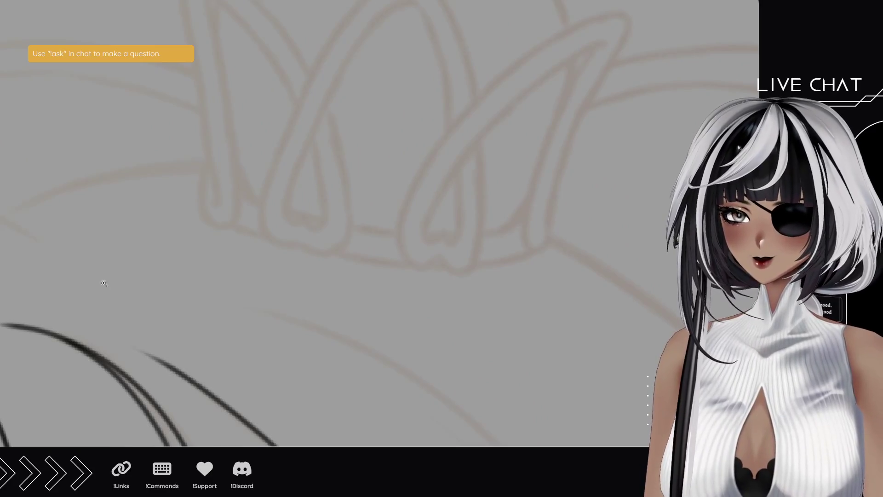
pyautogui.moveTo(171, 127)
pyautogui.mouseDown()
pyautogui.moveTo(178, 173)
pyautogui.moveTo(200, 219)
pyautogui.mouseUp()
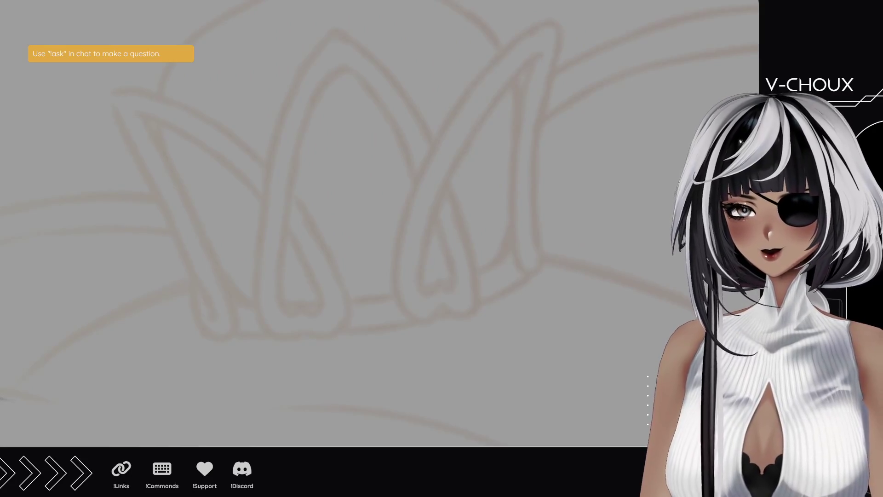
pyautogui.moveTo(298, 301)
pyautogui.mouseDown()
pyautogui.moveTo(291, 316)
pyautogui.moveTo(275, 264)
pyautogui.mouseUp()
pyautogui.hotkey('ctrl', 'z')
pyautogui.moveTo(295, 305)
pyautogui.mouseDown()
pyautogui.moveTo(290, 317)
pyautogui.moveTo(281, 232)
pyautogui.mouseUp()
pyautogui.hotkey('ctrl', 'z')
pyautogui.moveTo(298, 301)
pyautogui.mouseDown()
pyautogui.moveTo(287, 316)
pyautogui.moveTo(290, 218)
pyautogui.mouseUp()
pyautogui.hotkey('ctrl', 'z')
pyautogui.moveTo(297, 300)
pyautogui.mouseDown()
pyautogui.moveTo(296, 311)
pyautogui.moveTo(278, 285)
pyautogui.moveTo(284, 218)
pyautogui.mouseUp()
pyautogui.hotkey('ctrl', 'z')
pyautogui.moveTo(297, 301)
pyautogui.mouseDown()
pyautogui.moveTo(287, 195)
pyautogui.moveTo(331, 66)
pyautogui.mouseUp()
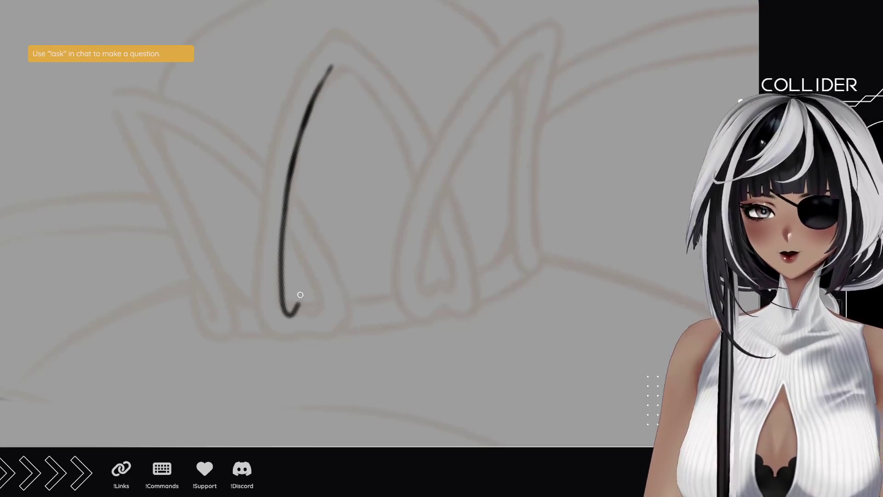
# Step: Add the heart-shaped dip at the loop's base, plus the curve beneath and the left outer line
pyautogui.moveTo(302, 306)
pyautogui.mouseDown()
pyautogui.moveTo(316, 314)
pyautogui.moveTo(318, 286)
pyautogui.moveTo(313, 300)
pyautogui.moveTo(285, 224)
pyautogui.mouseUp()
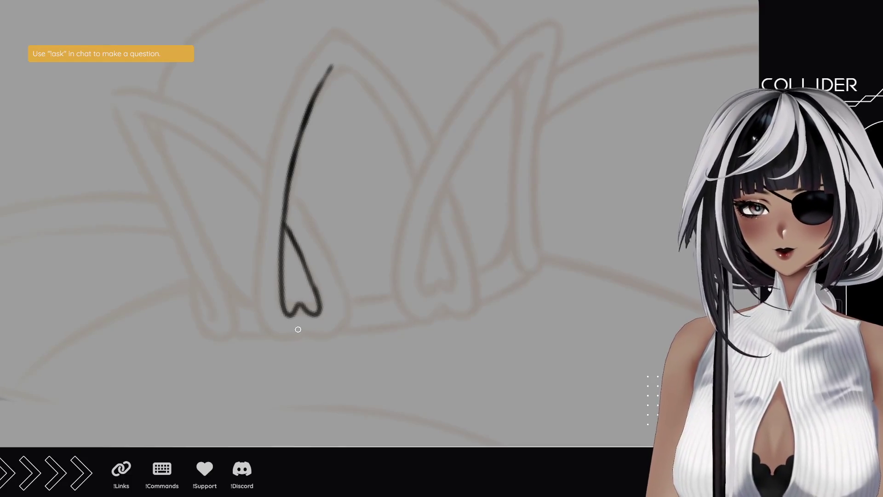
pyautogui.moveTo(301, 327)
pyautogui.mouseDown()
pyautogui.moveTo(278, 338)
pyautogui.moveTo(259, 301)
pyautogui.moveTo(257, 235)
pyautogui.mouseUp()
pyautogui.moveTo(260, 306); pyautogui.dragTo(257, 208)
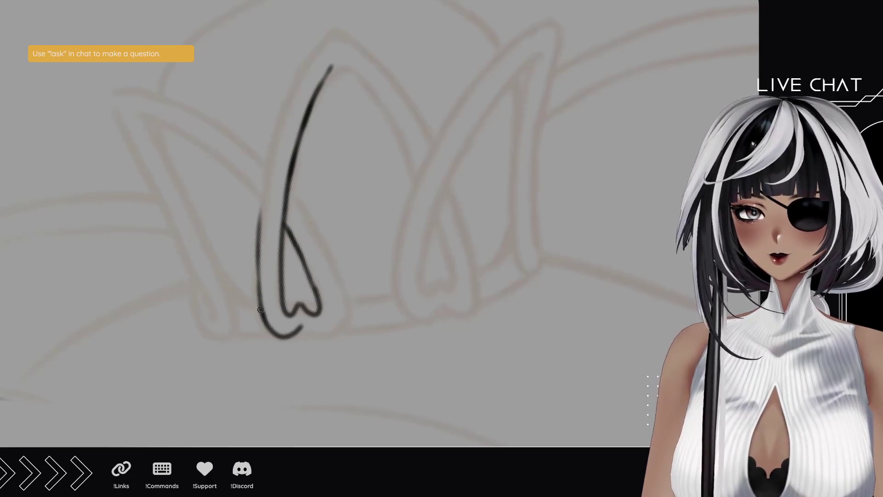
pyautogui.moveTo(259, 290); pyautogui.dragTo(273, 154)
pyautogui.moveTo(261, 216)
pyautogui.mouseDown()
pyautogui.moveTo(288, 107)
pyautogui.moveTo(334, 37)
pyautogui.mouseUp()
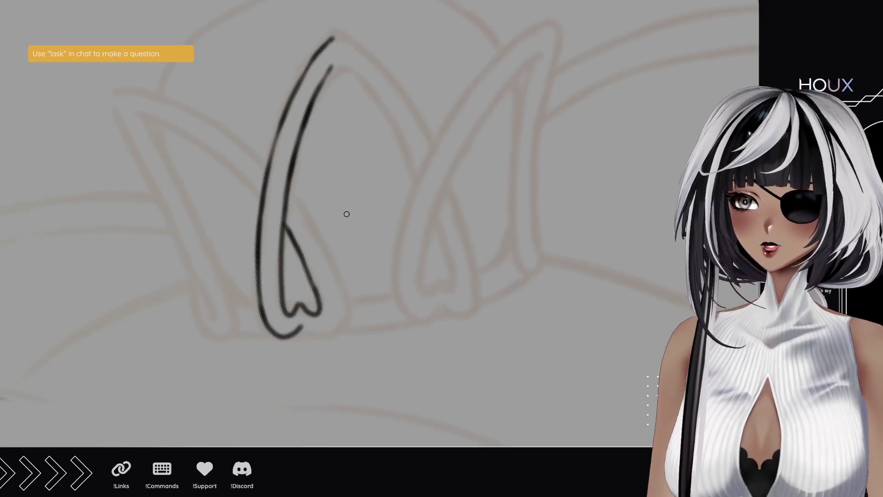
# Step: Ink the loop's outer and inner lines up toward the heart
pyautogui.moveTo(249, 73)
pyautogui.mouseDown()
pyautogui.moveTo(245, 304)
pyautogui.moveTo(401, 317)
pyautogui.moveTo(312, 230)
pyautogui.mouseUp()
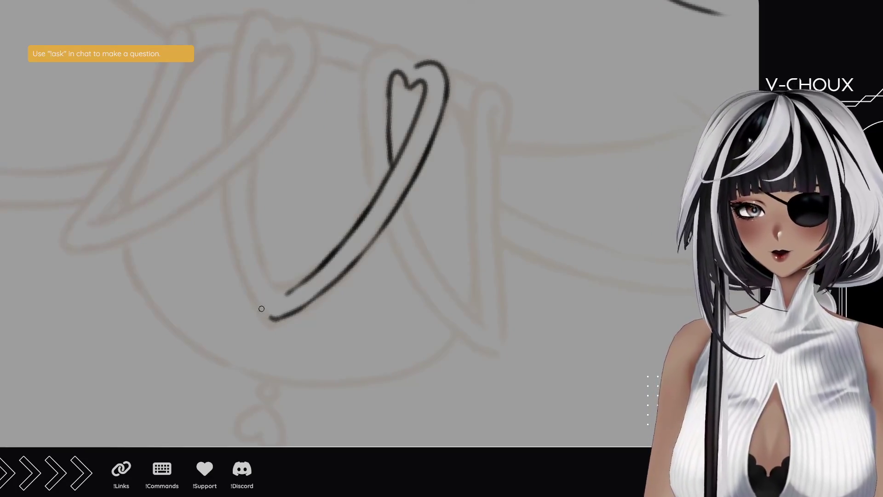
pyautogui.moveTo(270, 317)
pyautogui.mouseDown()
pyautogui.moveTo(232, 227)
pyautogui.moveTo(227, 177)
pyautogui.mouseUp()
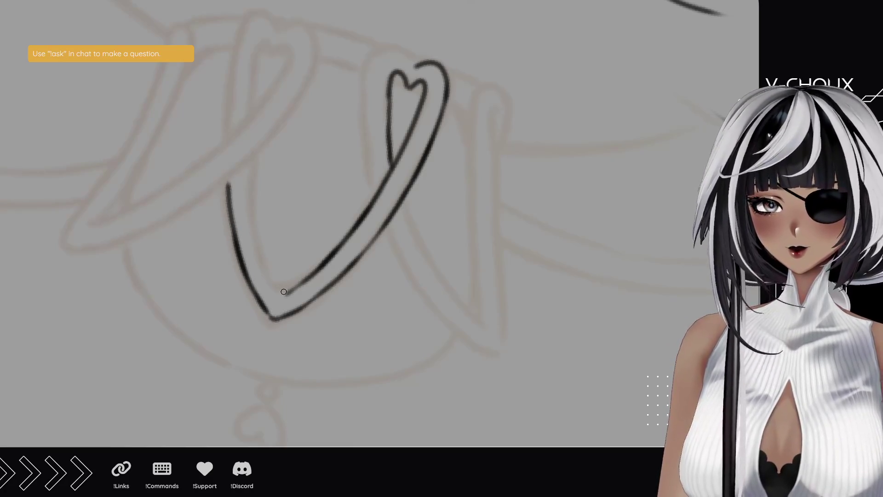
pyautogui.moveTo(282, 289)
pyautogui.mouseDown()
pyautogui.moveTo(255, 219)
pyautogui.moveTo(249, 164)
pyautogui.mouseUp()
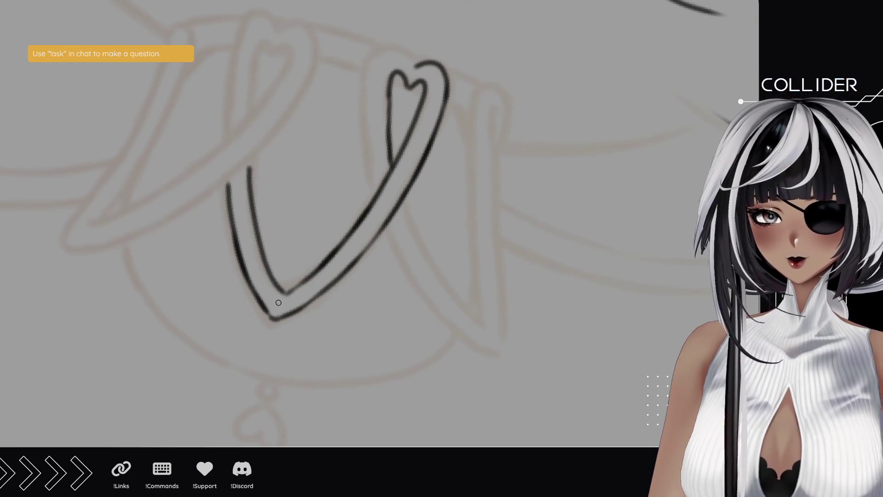
pyautogui.hotkey('ctrl', 'z')
pyautogui.moveTo(283, 294); pyautogui.dragTo(249, 190)
pyautogui.hotkey('ctrl', 'z')
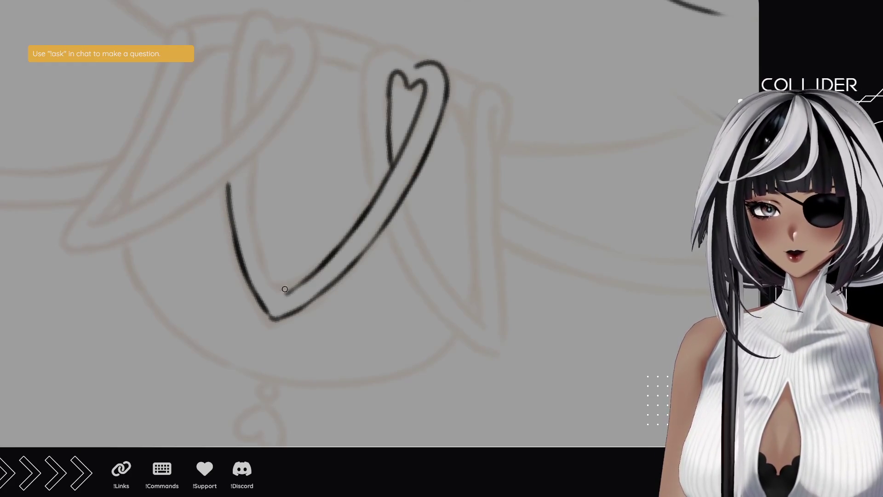
pyautogui.moveTo(284, 293)
pyautogui.mouseDown()
pyautogui.moveTo(252, 213)
pyautogui.moveTo(248, 167)
pyautogui.mouseUp()
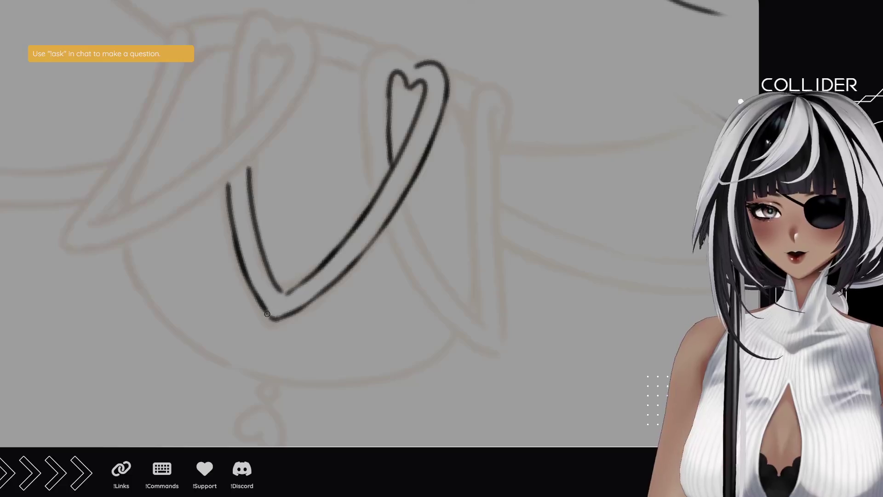
pyautogui.moveTo(237, 132)
pyautogui.mouseDown()
pyautogui.moveTo(256, 224)
pyautogui.moveTo(260, 164)
pyautogui.moveTo(275, 130)
pyautogui.moveTo(286, 142)
pyautogui.moveTo(295, 134)
pyautogui.moveTo(300, 147)
pyautogui.moveTo(288, 170)
pyautogui.mouseUp()
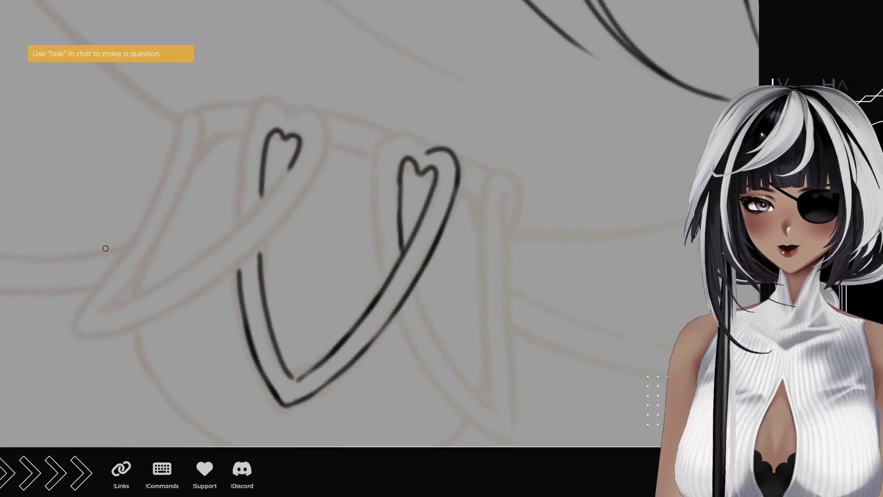
pyautogui.moveTo(157, 335)
pyautogui.mouseDown()
pyautogui.moveTo(239, 152)
pyautogui.moveTo(410, 131)
pyautogui.moveTo(305, 276)
pyautogui.mouseUp()
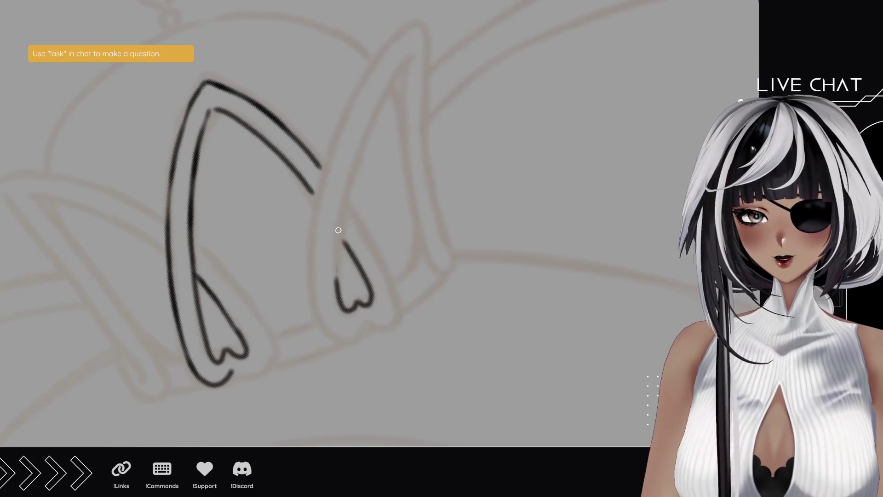
# Step: Ink the right heart loop's inner edge rising up from the loop, retrying until it fits
pyautogui.moveTo(338, 289); pyautogui.dragTo(342, 213)
pyautogui.hotkey('ctrl', 'z')
pyautogui.moveTo(338, 271)
pyautogui.mouseDown()
pyautogui.moveTo(377, 101)
pyautogui.moveTo(407, 64)
pyautogui.mouseUp()
pyautogui.hotkey('ctrl', 'z')
pyautogui.moveTo(338, 279)
pyautogui.mouseDown()
pyautogui.moveTo(341, 217)
pyautogui.moveTo(363, 130)
pyautogui.moveTo(396, 73)
pyautogui.mouseUp()
pyautogui.hotkey('ctrl', 'z')
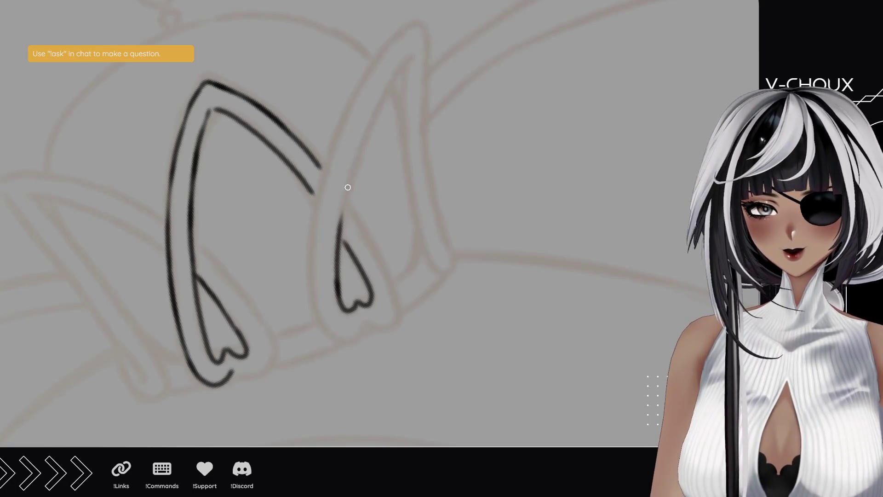
pyautogui.moveTo(337, 257)
pyautogui.mouseDown()
pyautogui.moveTo(354, 176)
pyautogui.moveTo(390, 85)
pyautogui.moveTo(413, 54)
pyautogui.mouseUp()
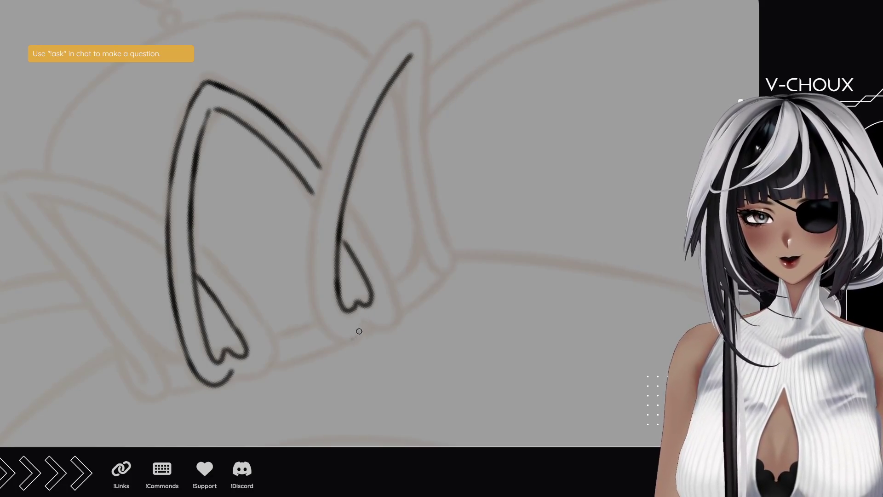
# Step: Close the bottom of the right heart loop and ink its inner and outer lines to the top right
pyautogui.moveTo(361, 320)
pyautogui.mouseDown()
pyautogui.moveTo(344, 342)
pyautogui.moveTo(321, 317)
pyautogui.moveTo(309, 263)
pyautogui.mouseUp()
pyautogui.moveTo(330, 332); pyautogui.dragTo(311, 267)
pyautogui.hotkey('ctrl', 'z')
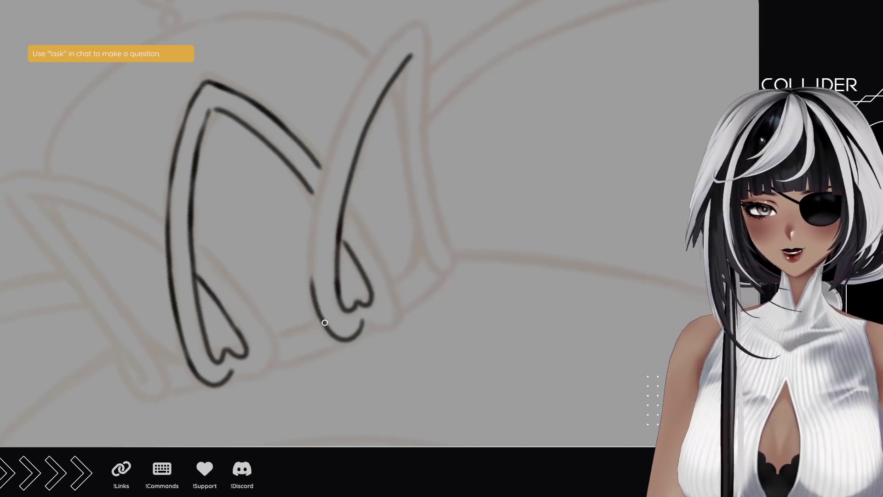
pyautogui.moveTo(321, 321); pyautogui.dragTo(316, 202)
pyautogui.moveTo(312, 277); pyautogui.dragTo(331, 151)
pyautogui.hotkey('ctrl', 'z')
pyautogui.moveTo(311, 276); pyautogui.dragTo(339, 141)
pyautogui.hotkey('ctrl', 'z')
pyautogui.moveTo(312, 276); pyautogui.dragTo(365, 74)
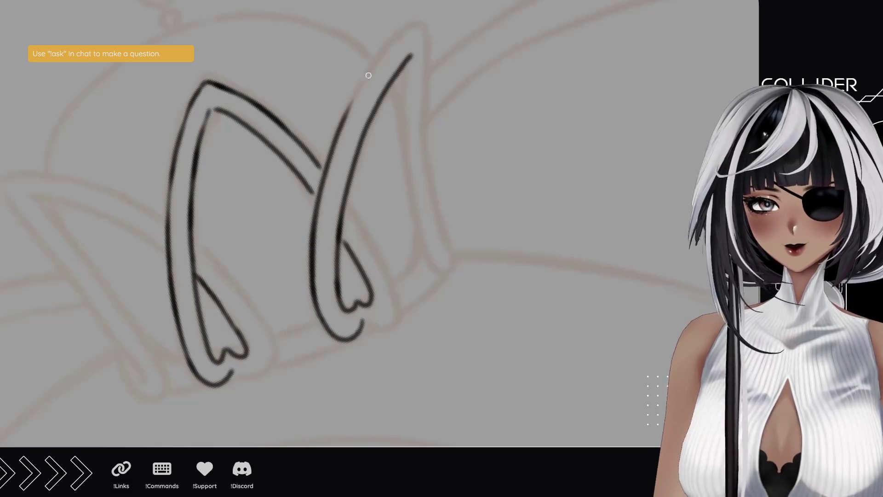
pyautogui.moveTo(345, 117); pyautogui.dragTo(416, 24)
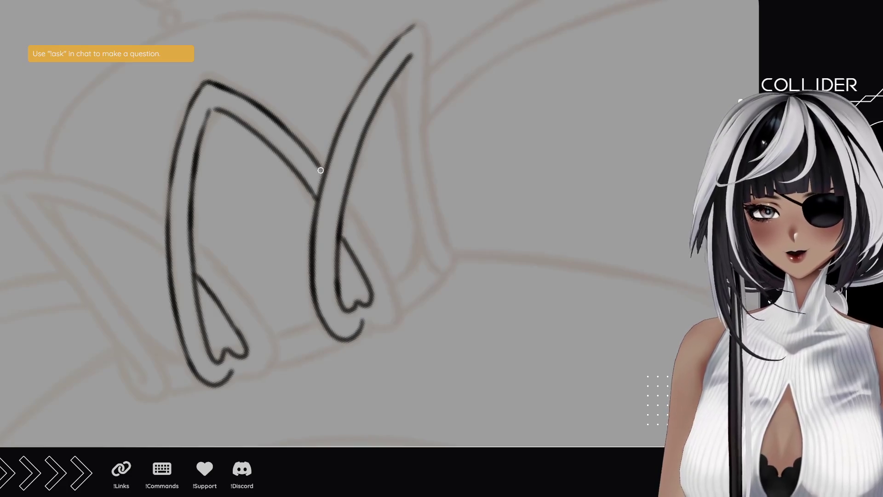
# Step: Carry the right loop's outline around its bottom and touch up the heart loop's line
pyautogui.moveTo(388, 308); pyautogui.dragTo(340, 257)
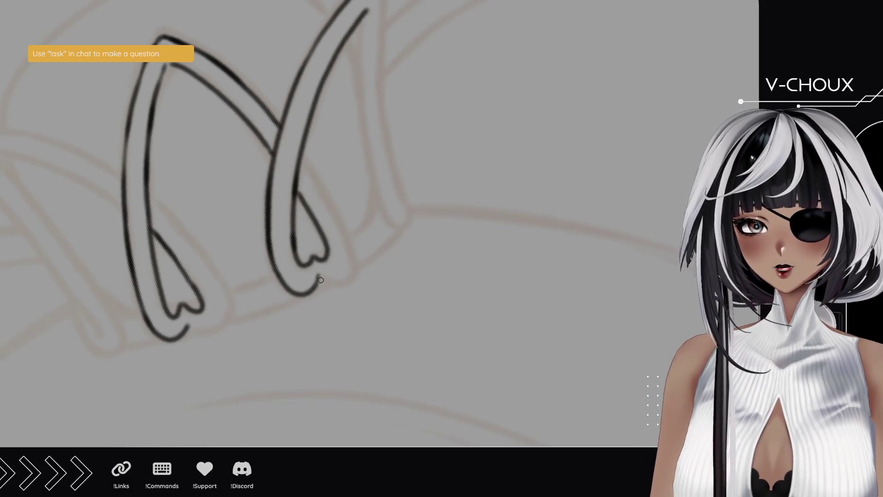
pyautogui.moveTo(319, 278)
pyautogui.mouseDown()
pyautogui.moveTo(340, 282)
pyautogui.moveTo(354, 254)
pyautogui.mouseUp()
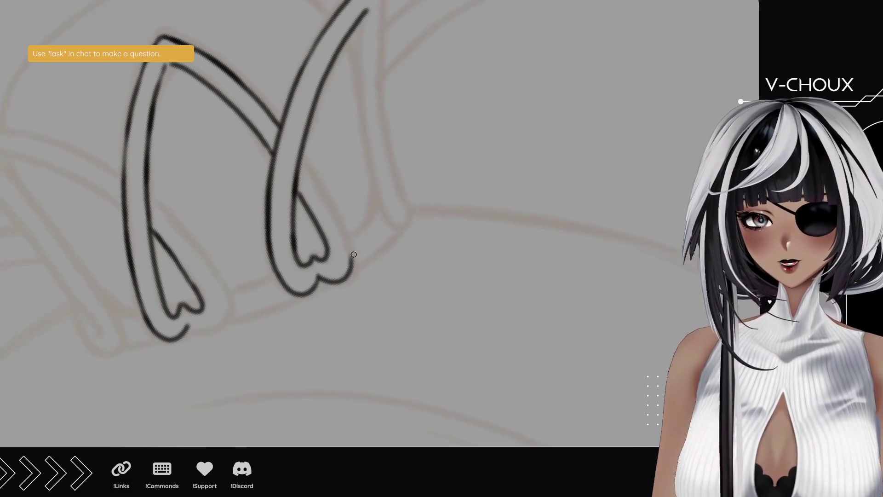
pyautogui.moveTo(48, 216)
pyautogui.mouseDown()
pyautogui.moveTo(256, 152)
pyautogui.moveTo(357, 335)
pyautogui.moveTo(420, 309)
pyautogui.moveTo(330, 241)
pyautogui.mouseUp()
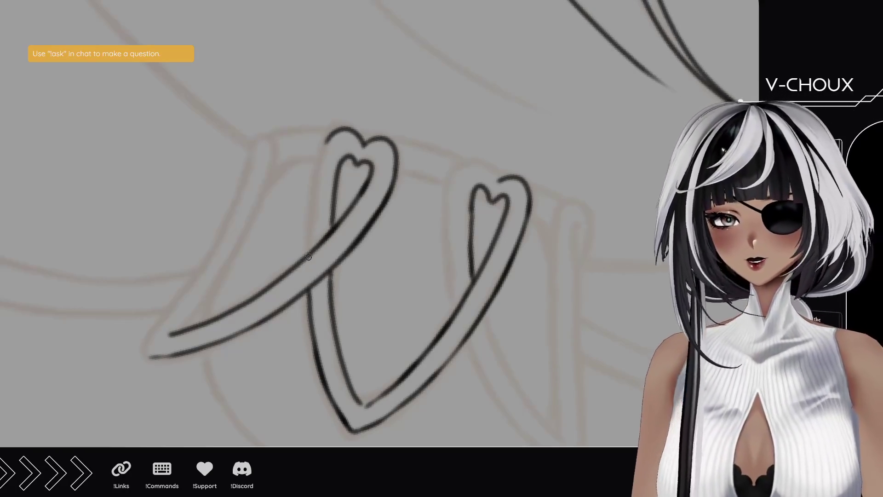
pyautogui.moveTo(306, 253); pyautogui.dragTo(316, 171)
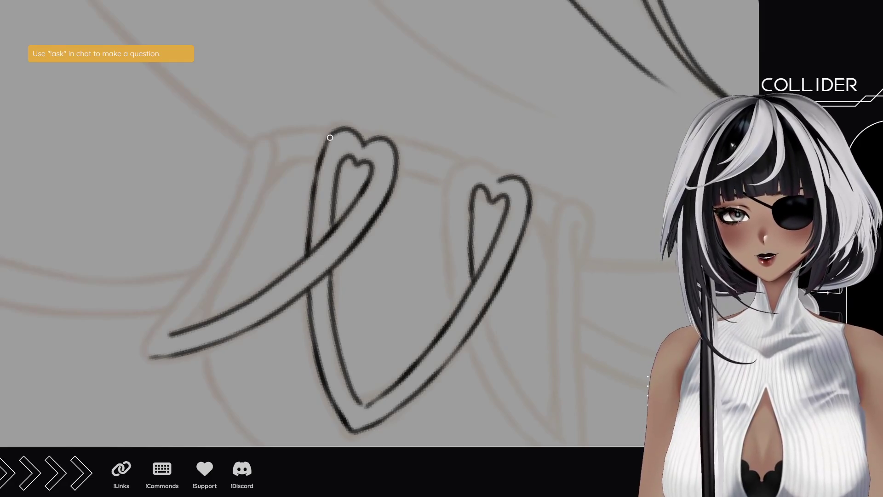
pyautogui.moveTo(471, 262)
pyautogui.mouseDown()
pyautogui.moveTo(365, 236)
pyautogui.moveTo(312, 236)
pyautogui.moveTo(294, 217)
pyautogui.moveTo(296, 128)
pyautogui.moveTo(333, 120)
pyautogui.moveTo(343, 137)
pyautogui.mouseUp()
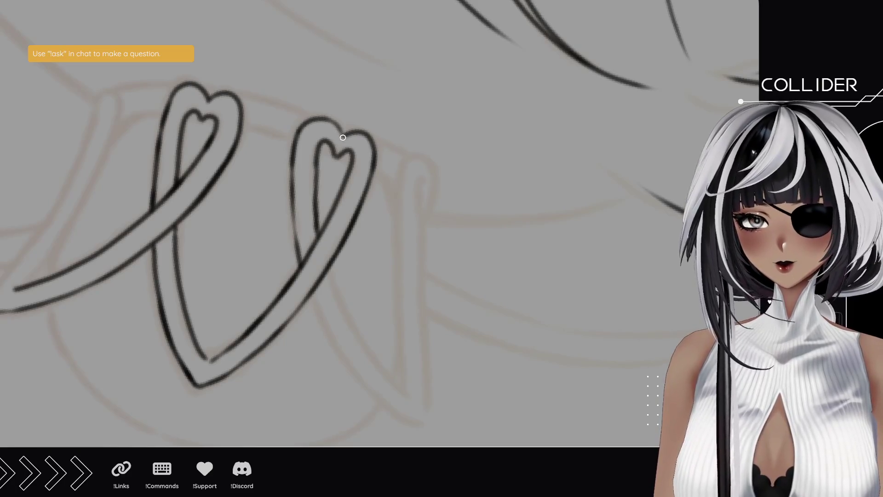
pyautogui.scroll(-5, 325, 150)
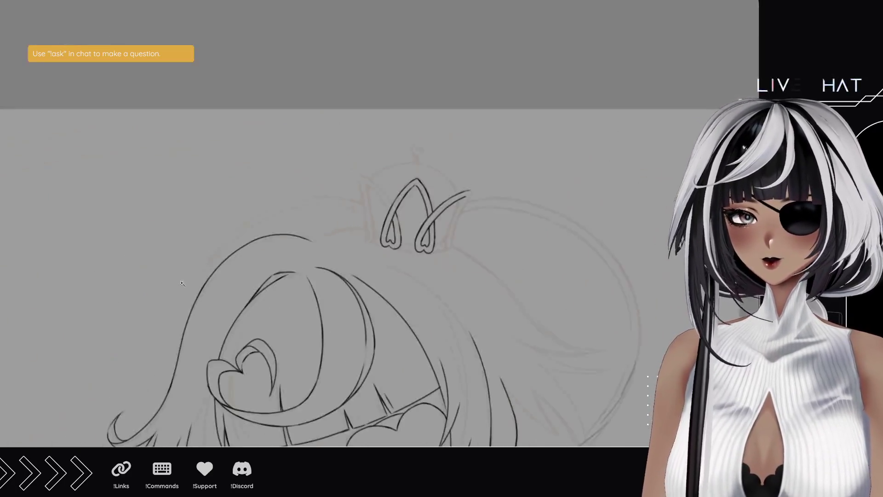
pyautogui.moveTo(325, 150)
pyautogui.mouseDown()
pyautogui.moveTo(320, 127)
pyautogui.moveTo(319, 153)
pyautogui.mouseUp()
pyautogui.scroll(5, 289, 159)
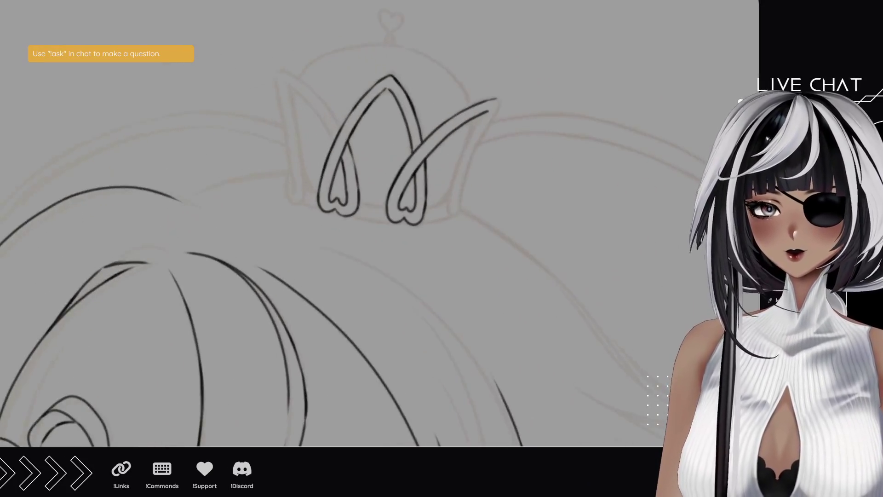
pyautogui.scroll(2, 289, 159)
pyautogui.scroll(2, 303, 228)
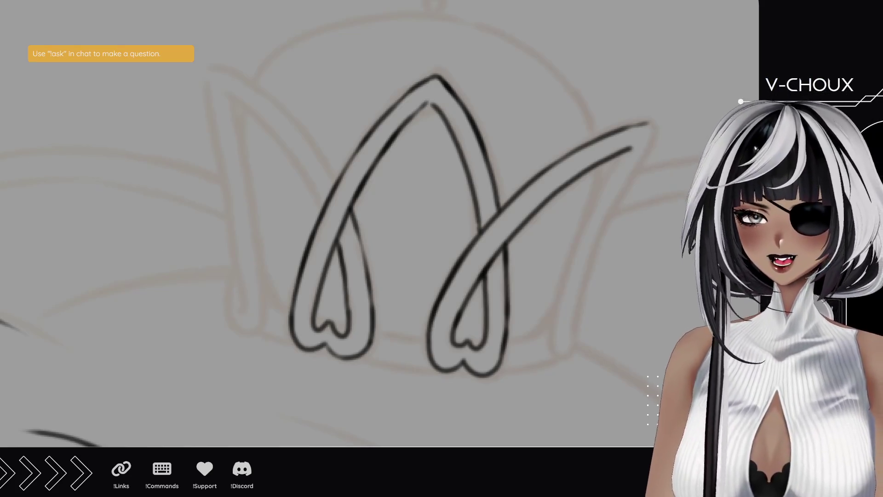
# Step: Draw a new strand across the crown, extending it upward to join the crossbar
pyautogui.moveTo(129, 149)
pyautogui.mouseDown()
pyautogui.moveTo(250, 363)
pyautogui.moveTo(387, 339)
pyautogui.moveTo(342, 220)
pyautogui.mouseUp()
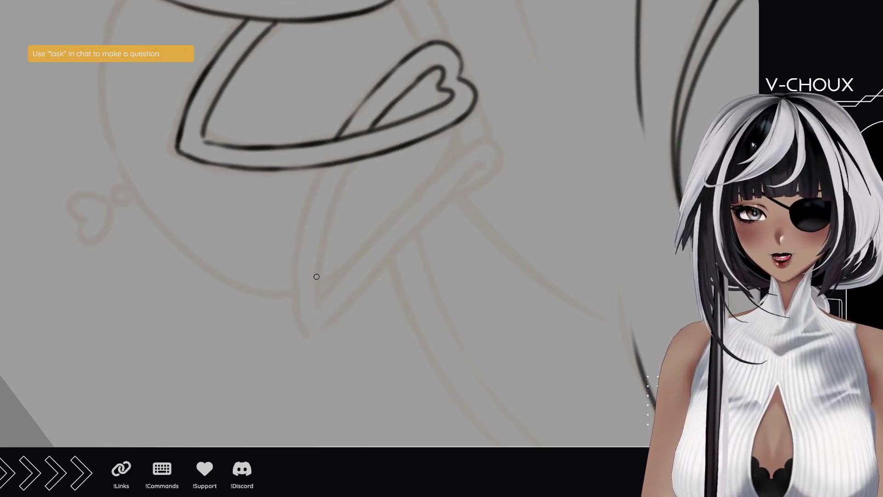
pyautogui.moveTo(324, 315); pyautogui.dragTo(317, 252)
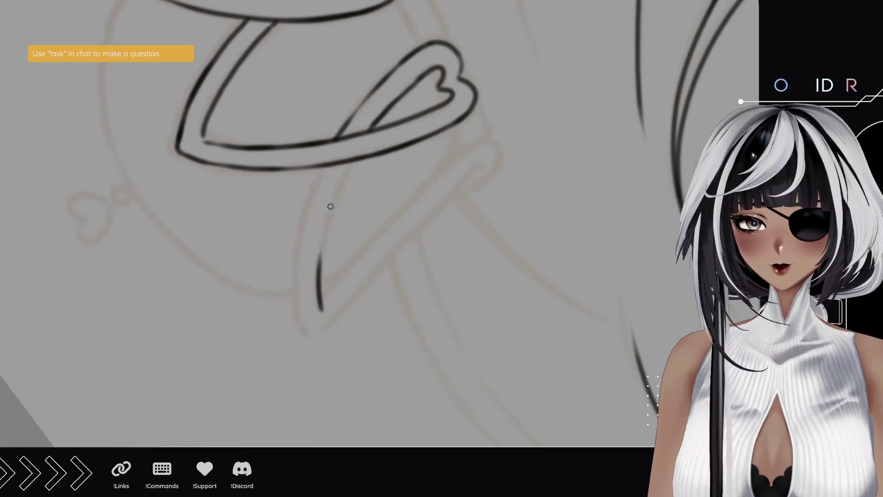
pyautogui.hotkey('ctrl', 'z')
pyautogui.moveTo(321, 308); pyautogui.dragTo(331, 197)
pyautogui.moveTo(322, 251); pyautogui.dragTo(342, 179)
pyautogui.moveTo(328, 215); pyautogui.dragTo(349, 165)
pyautogui.moveTo(334, 199); pyautogui.dragTo(354, 158)
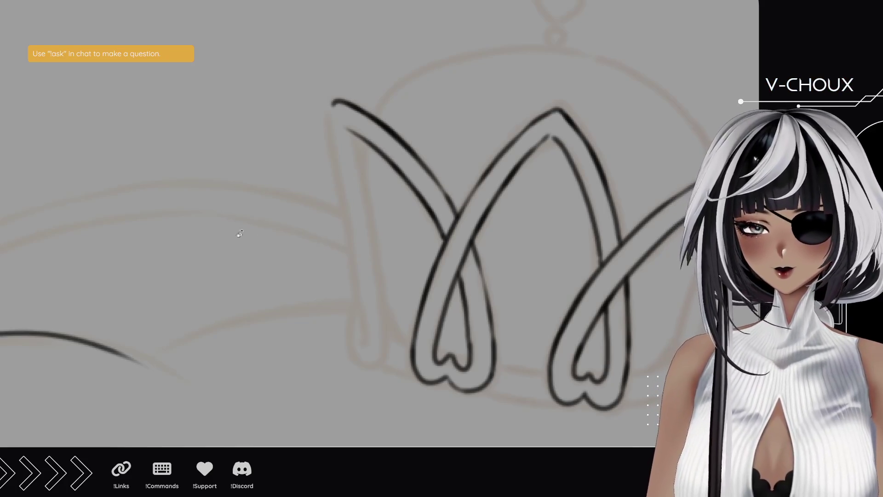
# Step: Start the crown's left outer line, redoing strokes until the lower part matches the sketch
pyautogui.moveTo(372, 277)
pyautogui.mouseDown()
pyautogui.moveTo(370, 216)
pyautogui.moveTo(343, 205)
pyautogui.moveTo(408, 231)
pyautogui.moveTo(222, 239)
pyautogui.mouseUp()
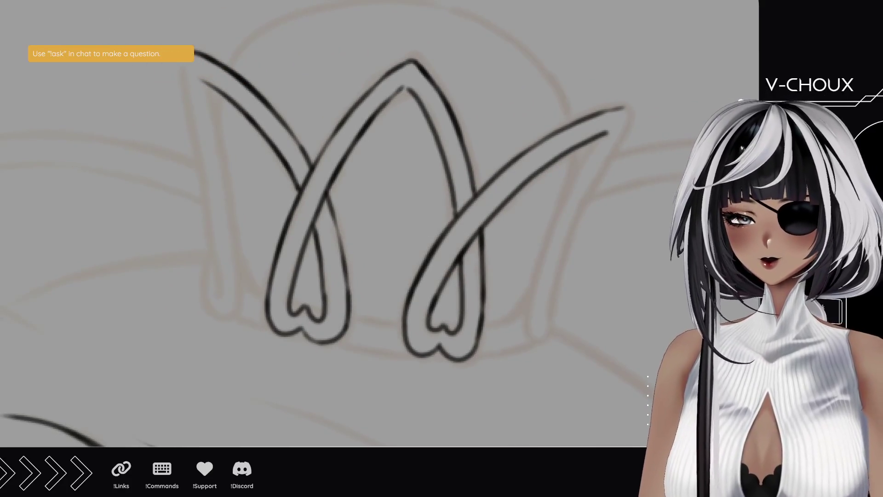
pyautogui.moveTo(218, 299); pyautogui.dragTo(201, 181)
pyautogui.hotkey('ctrl', 'z')
pyautogui.hotkey('ctrl', 'z')
pyautogui.moveTo(216, 253); pyautogui.dragTo(204, 191)
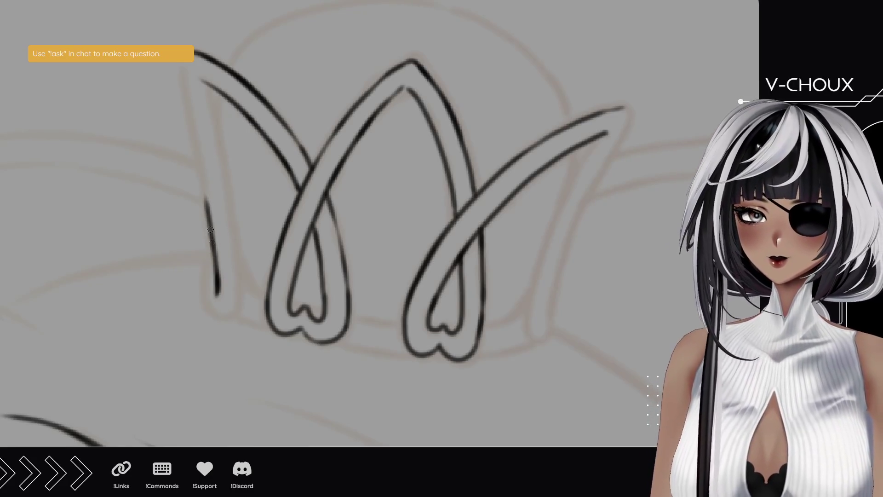
pyautogui.moveTo(214, 242)
pyautogui.mouseDown()
pyautogui.moveTo(194, 169)
pyautogui.moveTo(208, 251)
pyautogui.mouseUp()
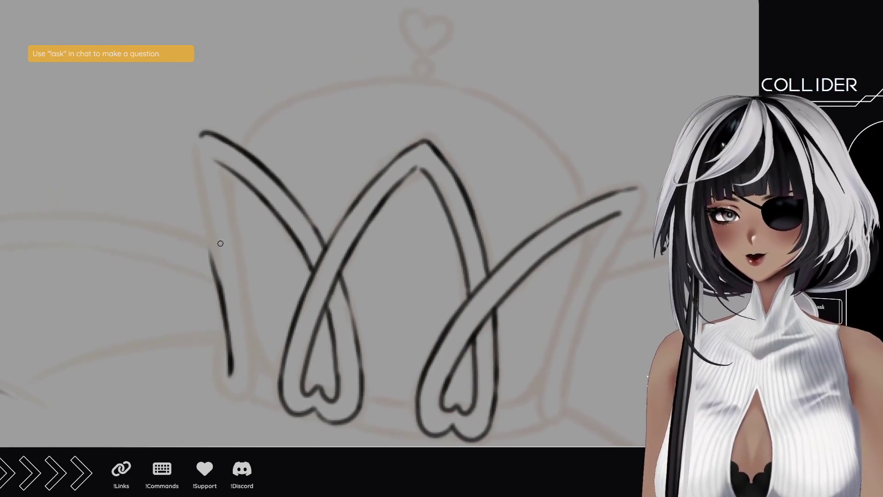
pyautogui.hotkey('ctrl', 'z')
pyautogui.moveTo(221, 296); pyautogui.dragTo(209, 225)
pyautogui.moveTo(220, 297); pyautogui.dragTo(210, 225)
pyautogui.hotkey('ctrl', 'z')
pyautogui.hotkey('ctrl', 'z')
pyautogui.moveTo(224, 308); pyautogui.dragTo(209, 230)
# Step: Carry the left crown line up to the top arc and join it there
pyautogui.hotkey('ctrl', 'z')
pyautogui.moveTo(221, 287); pyautogui.dragTo(211, 238)
pyautogui.hotkey('ctrl', 'z')
pyautogui.moveTo(219, 285); pyautogui.dragTo(205, 207)
pyautogui.hotkey('ctrl', 'z')
pyautogui.moveTo(210, 240); pyautogui.dragTo(199, 178)
pyautogui.moveTo(207, 223); pyautogui.dragTo(197, 140)
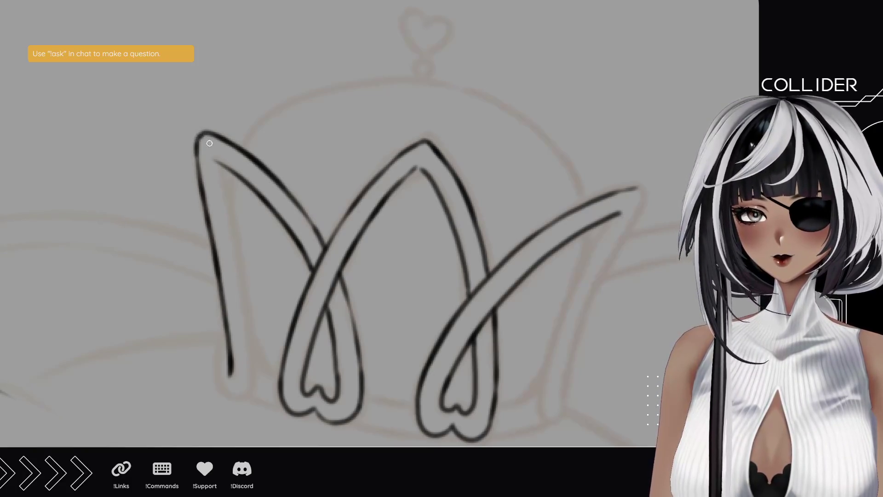
pyautogui.moveTo(257, 370)
pyautogui.mouseDown()
pyautogui.moveTo(252, 329)
pyautogui.moveTo(229, 352)
pyautogui.moveTo(214, 328)
pyautogui.moveTo(230, 285)
pyautogui.mouseUp()
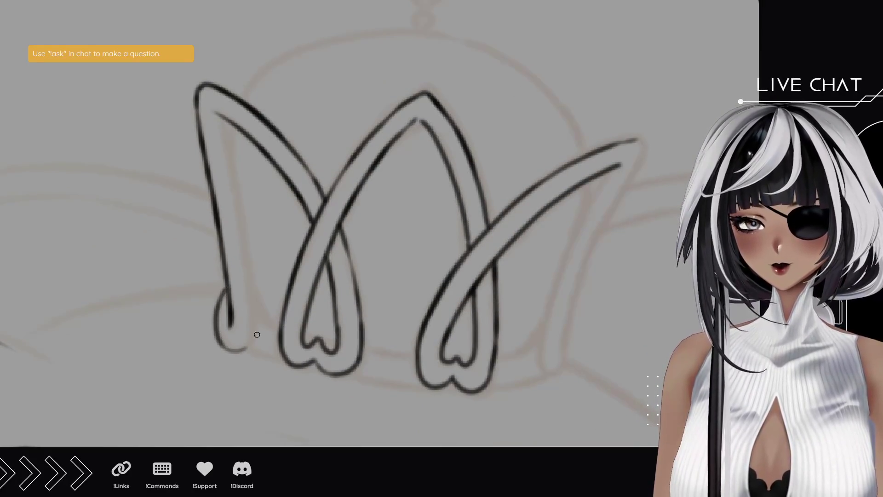
# Step: Draw the curl at the left strand's bottom and ink its inner edge up to the top
pyautogui.moveTo(219, 342)
pyautogui.mouseDown()
pyautogui.moveTo(240, 350)
pyautogui.moveTo(252, 343)
pyautogui.moveTo(237, 352)
pyautogui.moveTo(254, 324)
pyautogui.moveTo(254, 283)
pyautogui.mouseUp()
pyautogui.hotkey('ctrl', 'z')
pyautogui.moveTo(252, 332); pyautogui.dragTo(246, 258)
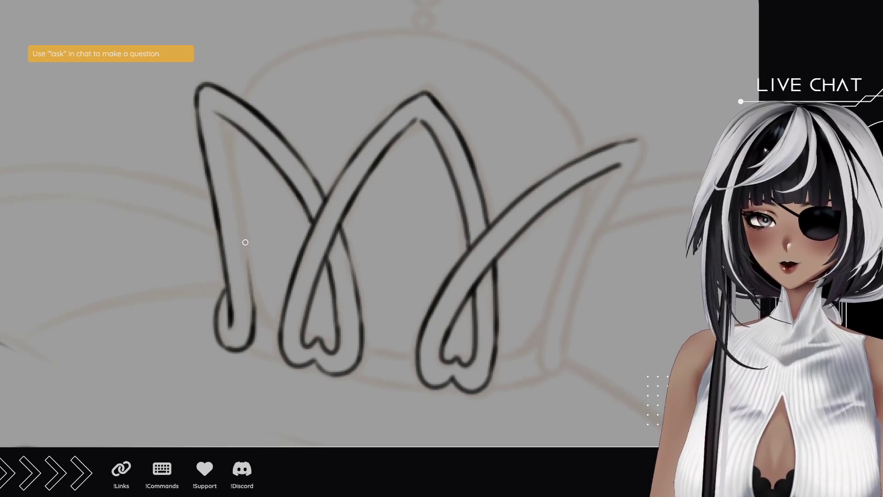
pyautogui.moveTo(255, 311); pyautogui.dragTo(237, 203)
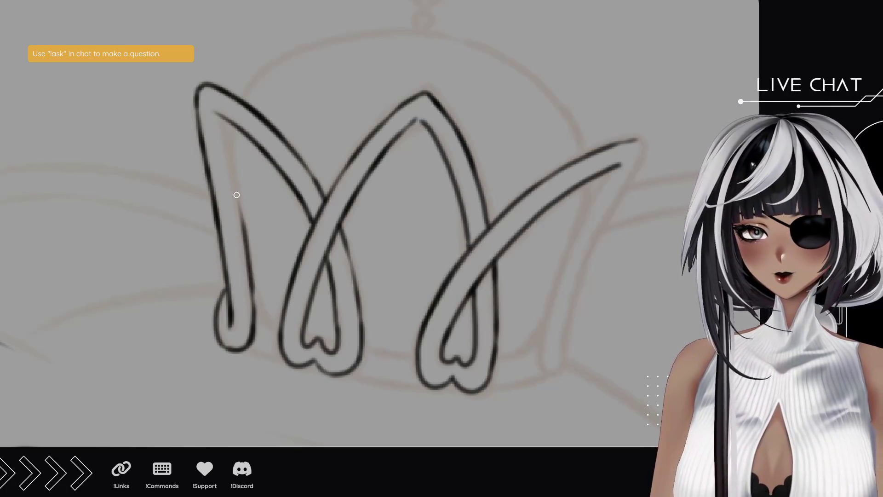
pyautogui.moveTo(244, 244); pyautogui.dragTo(234, 167)
pyautogui.moveTo(220, 115); pyautogui.dragTo(232, 164)
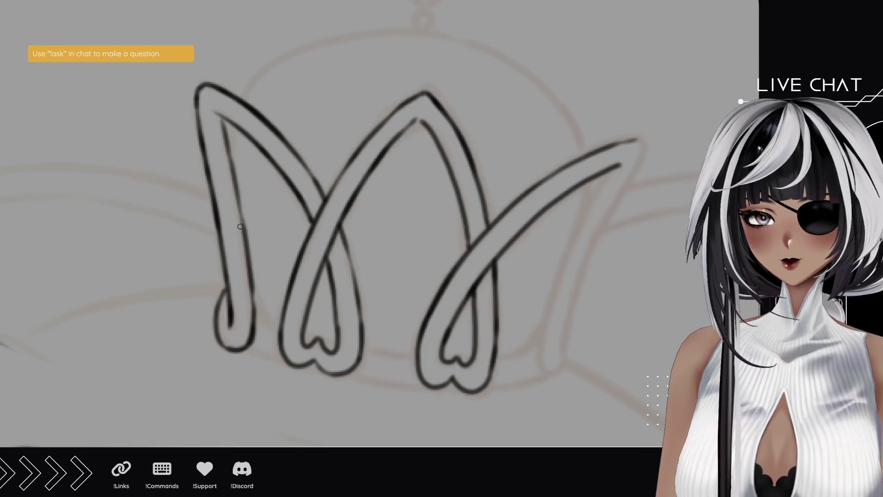
pyautogui.scroll(-3, 347, 264)
pyautogui.hscroll(3, 347, 264)
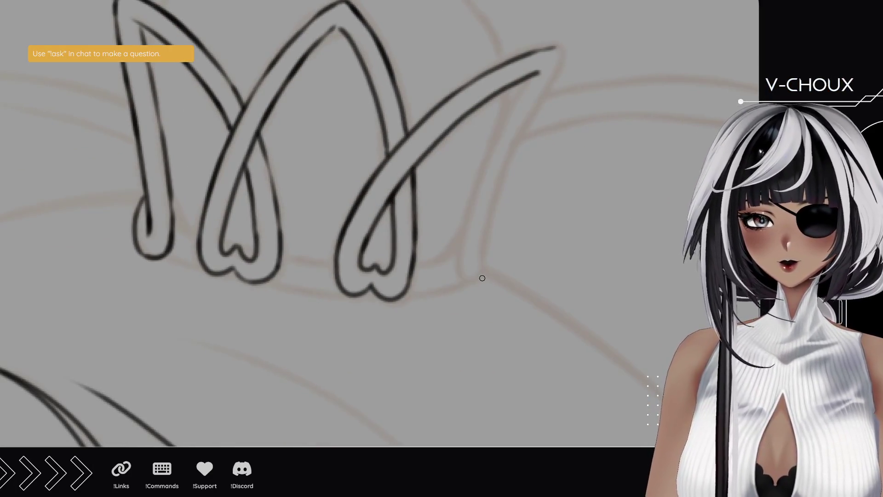
# Step: Ink both sides of the rightmost crown loop, closing its bottom and joining its top point
pyautogui.moveTo(480, 278)
pyautogui.mouseDown()
pyautogui.moveTo(462, 255)
pyautogui.moveTo(468, 209)
pyautogui.moveTo(508, 101)
pyautogui.mouseUp()
pyautogui.moveTo(493, 139); pyautogui.dragTo(524, 83)
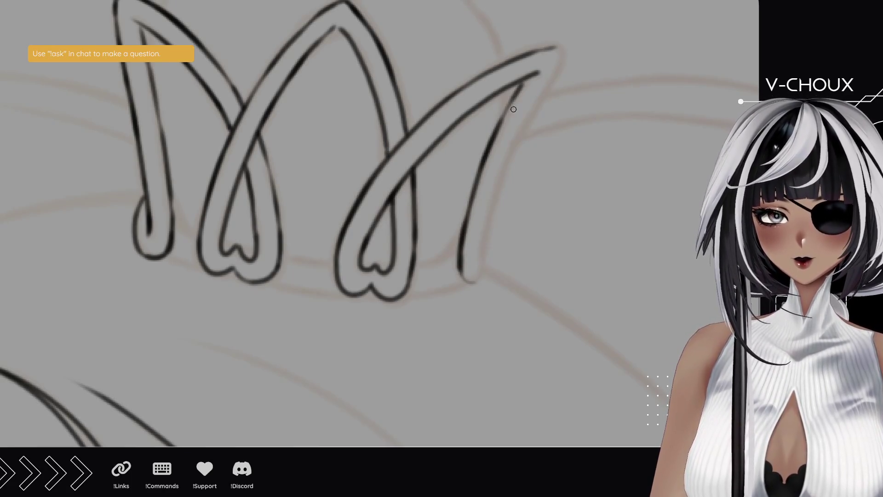
pyautogui.moveTo(463, 278); pyautogui.dragTo(488, 229)
pyautogui.moveTo(479, 270); pyautogui.dragTo(524, 112)
pyautogui.moveTo(498, 189); pyautogui.dragTo(541, 96)
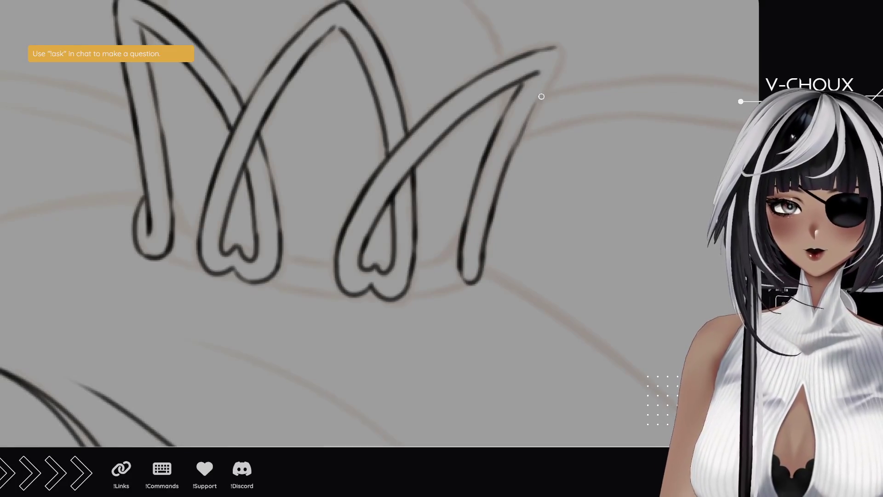
pyautogui.moveTo(516, 144); pyautogui.dragTo(557, 50)
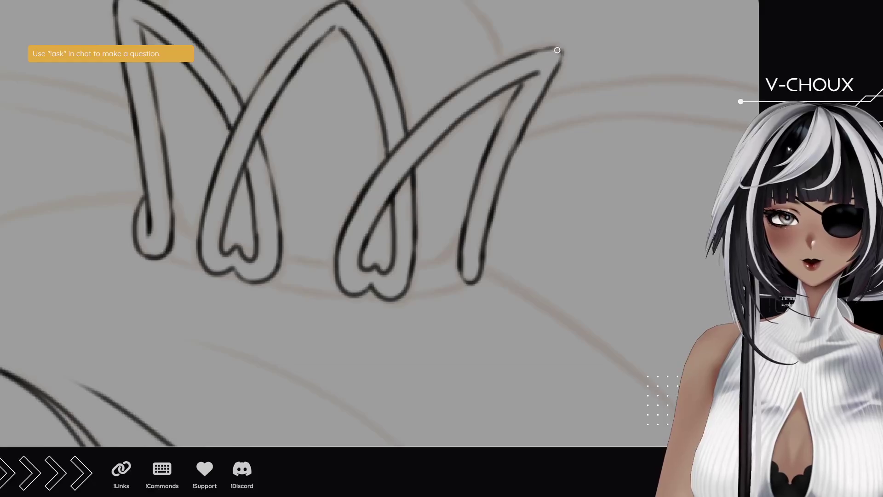
pyautogui.scroll(-5, 322, 230)
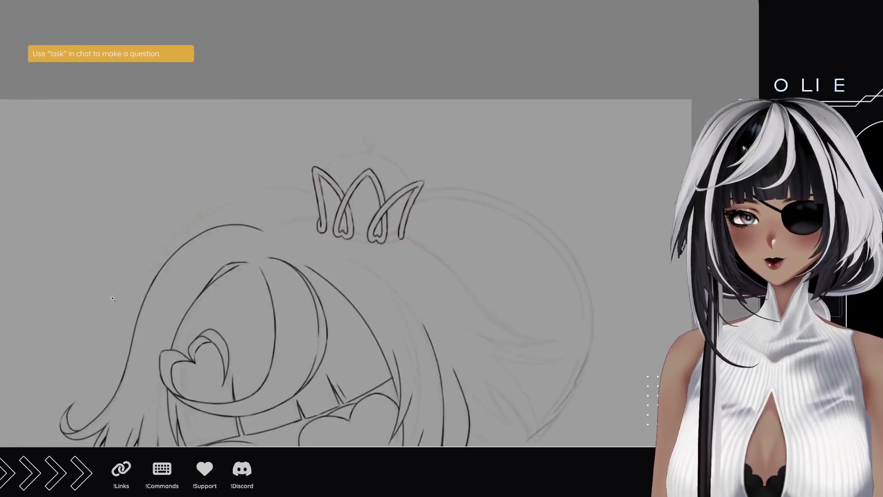
# Step: Zoom out to review the whole chibi, then add a short ink stroke beside the bodice
pyautogui.moveTo(325, 266)
pyautogui.mouseDown()
pyautogui.moveTo(310, 152)
pyautogui.moveTo(315, 71)
pyautogui.mouseUp()
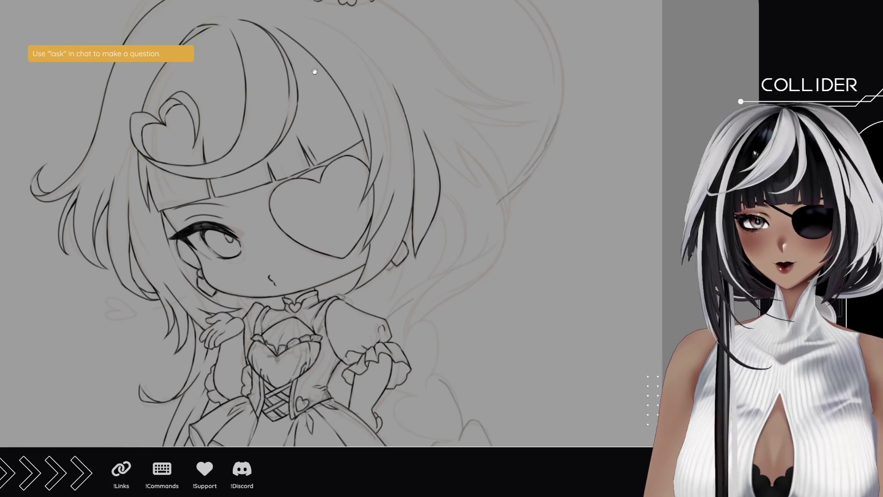
pyautogui.scroll(-3, 311, 65)
pyautogui.click(239, 205)
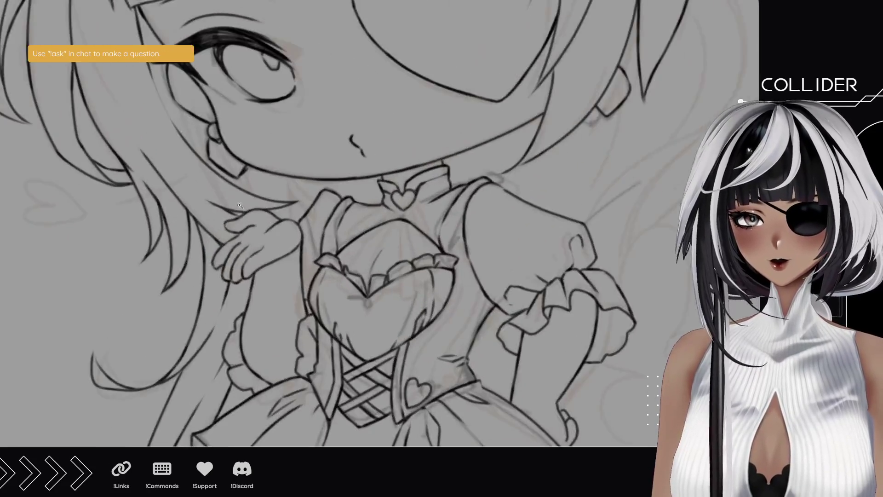
pyautogui.moveTo(240, 205); pyautogui.dragTo(261, 180)
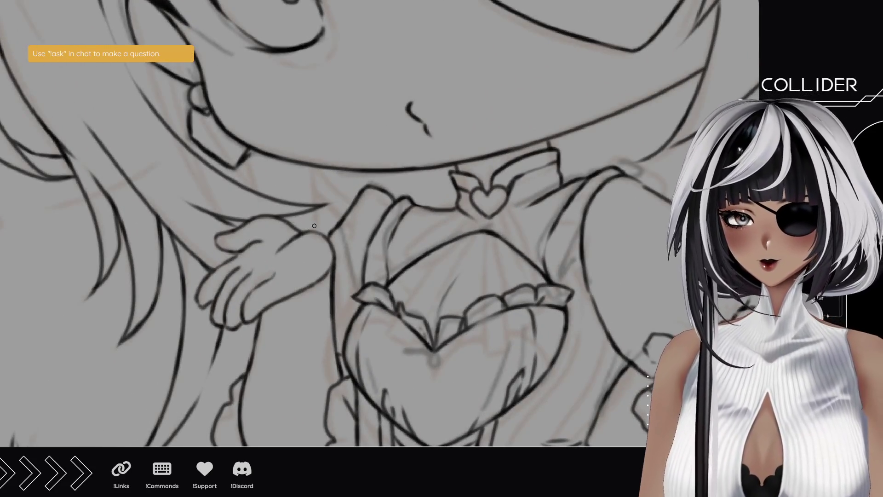
pyautogui.moveTo(317, 231); pyautogui.dragTo(314, 163)
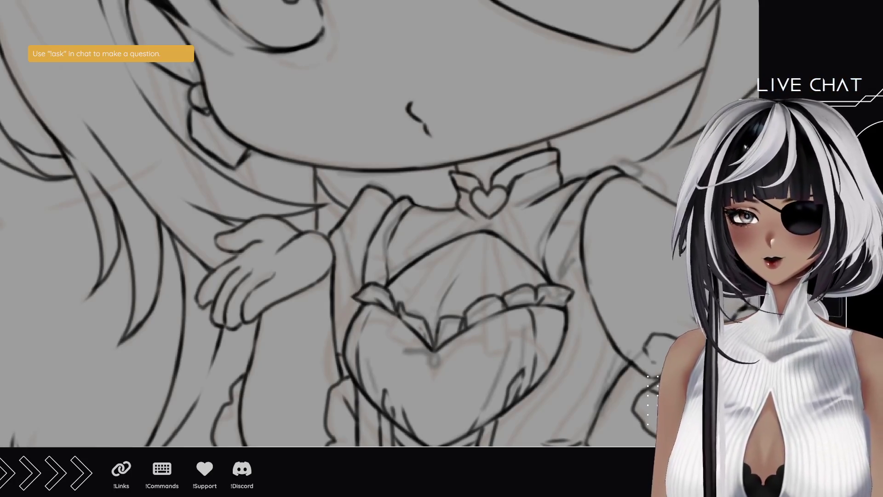
# Step: Zoom back in closely on the crown and top of the head
pyautogui.scroll(-5, 92, 279)
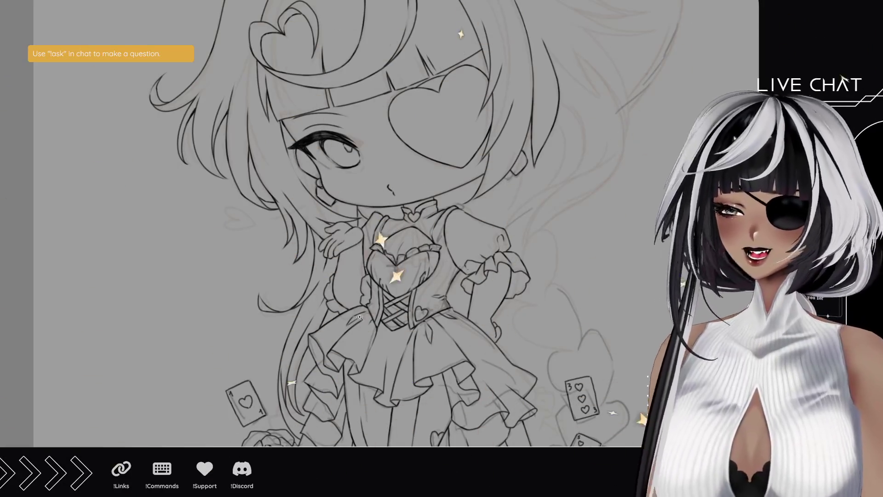
pyautogui.moveTo(321, 124); pyautogui.dragTo(319, 212)
pyautogui.moveTo(400, 127); pyautogui.dragTo(363, 220)
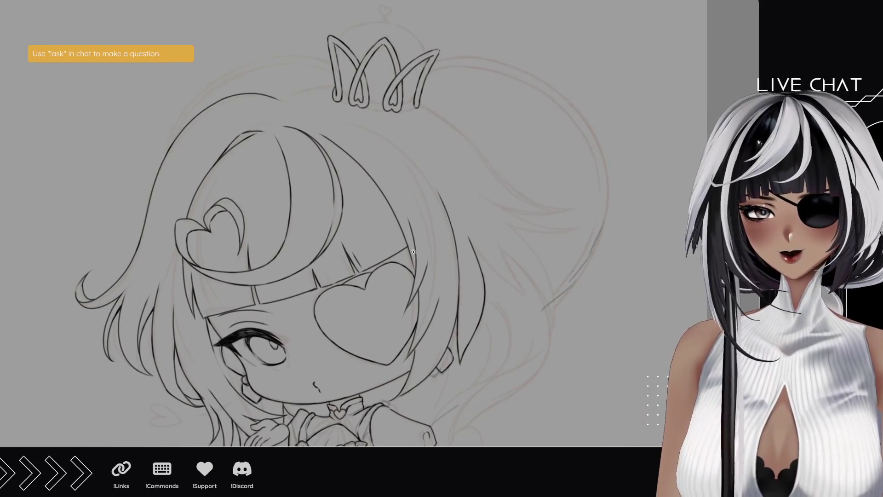
pyautogui.moveTo(340, 111)
pyautogui.mouseDown()
pyautogui.moveTo(368, 203)
pyautogui.moveTo(72, 219)
pyautogui.mouseUp()
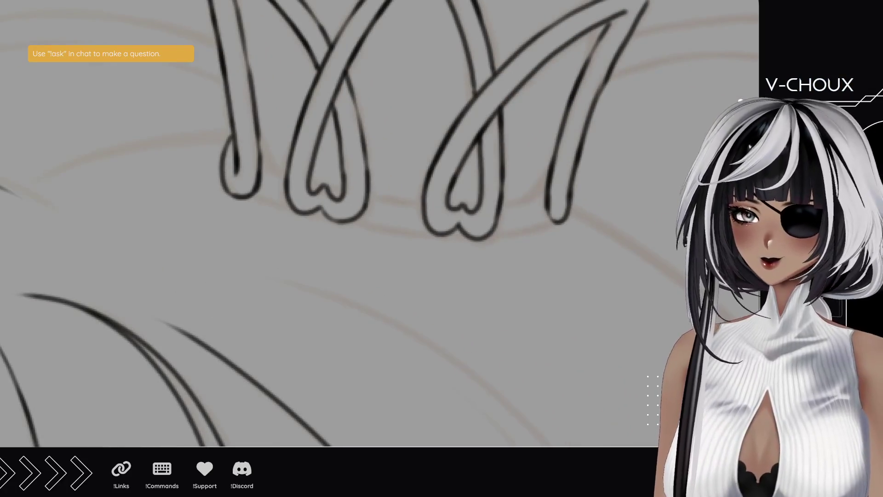
# Step: With the canvas turned sideways, ink the band segments below and between the heart loops
pyautogui.moveTo(109, 279)
pyautogui.mouseDown()
pyautogui.moveTo(340, 276)
pyautogui.moveTo(187, 252)
pyautogui.mouseUp()
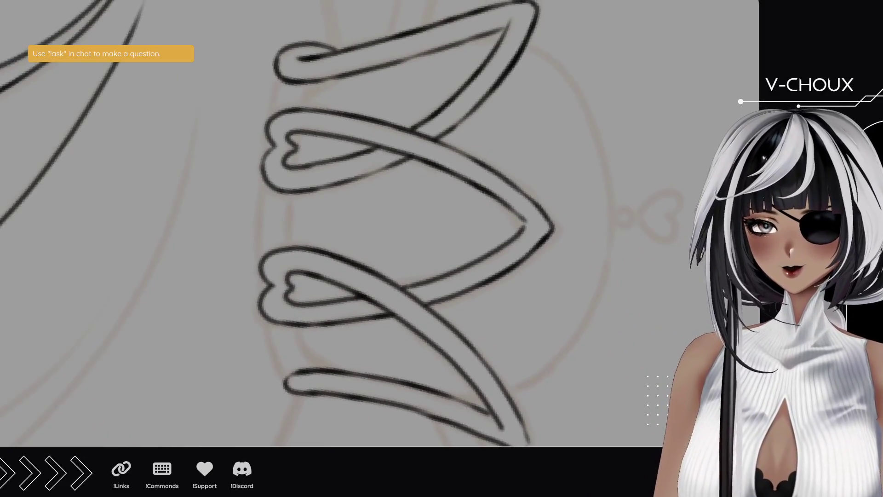
pyautogui.moveTo(312, 366)
pyautogui.mouseDown()
pyautogui.moveTo(291, 284)
pyautogui.moveTo(290, 188)
pyautogui.mouseUp()
pyautogui.moveTo(292, 159); pyautogui.dragTo(305, 81)
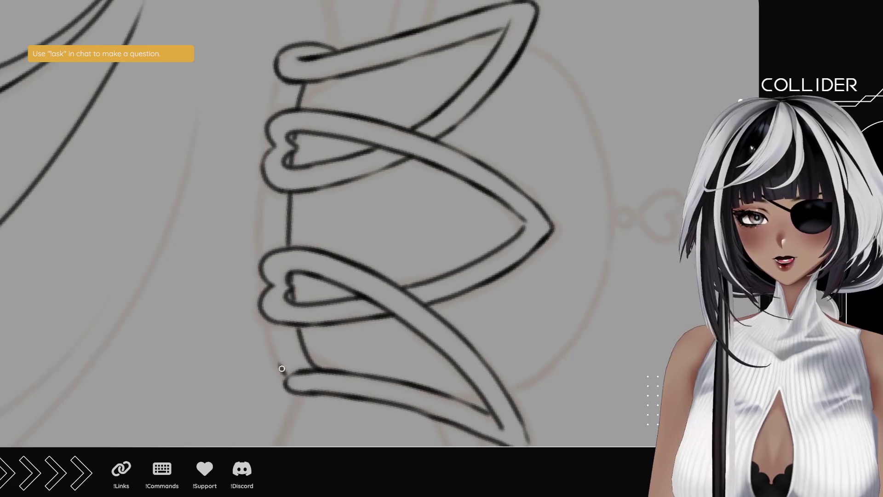
pyautogui.moveTo(280, 371); pyautogui.dragTo(266, 319)
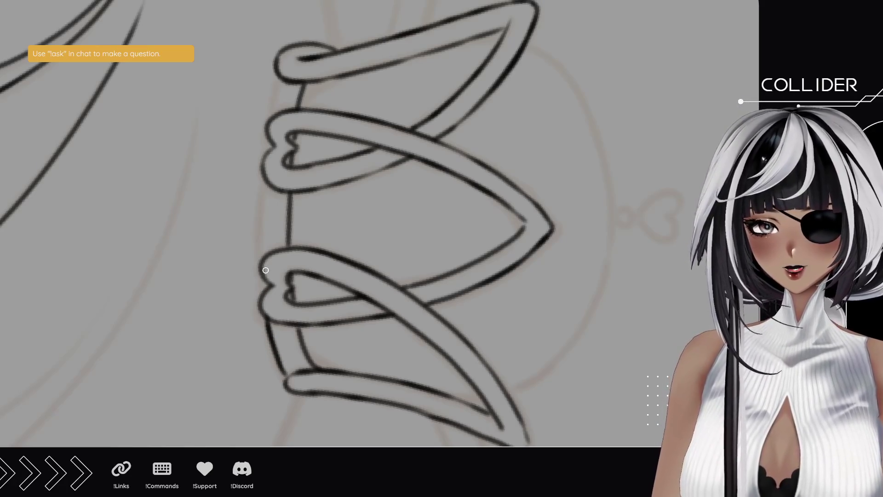
pyautogui.moveTo(261, 257); pyautogui.dragTo(266, 193)
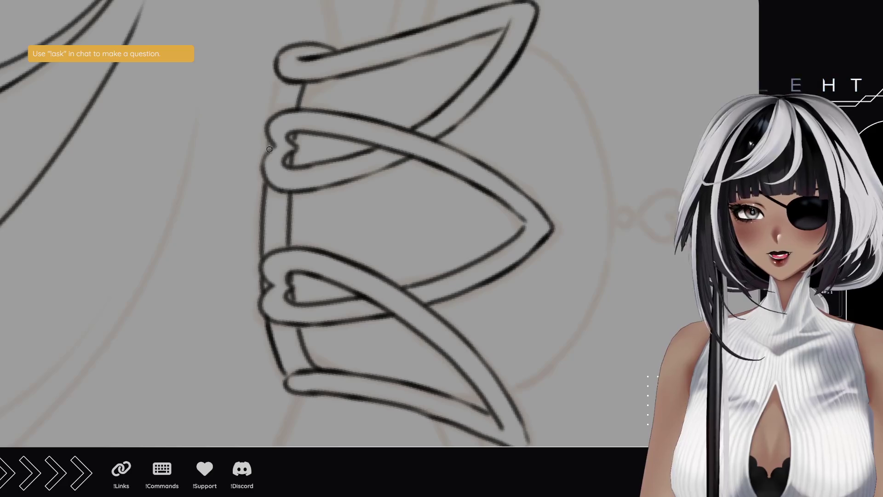
pyautogui.moveTo(266, 153); pyautogui.dragTo(269, 137)
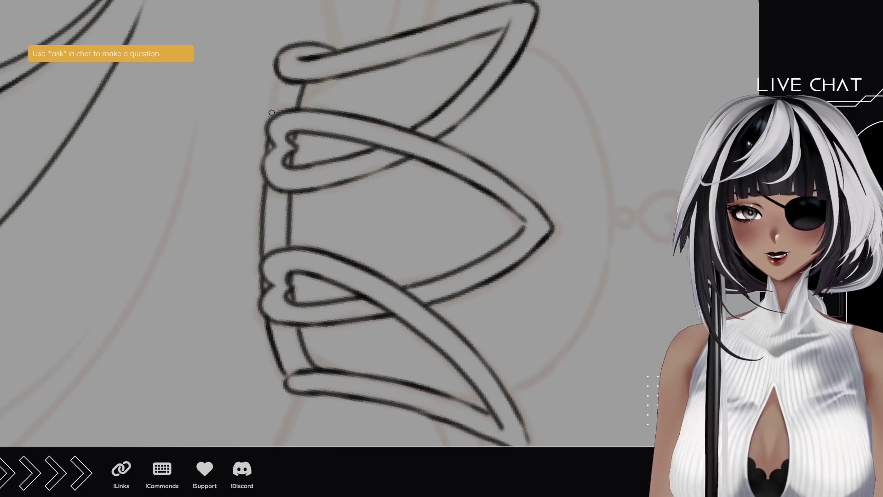
pyautogui.moveTo(270, 115); pyautogui.dragTo(281, 75)
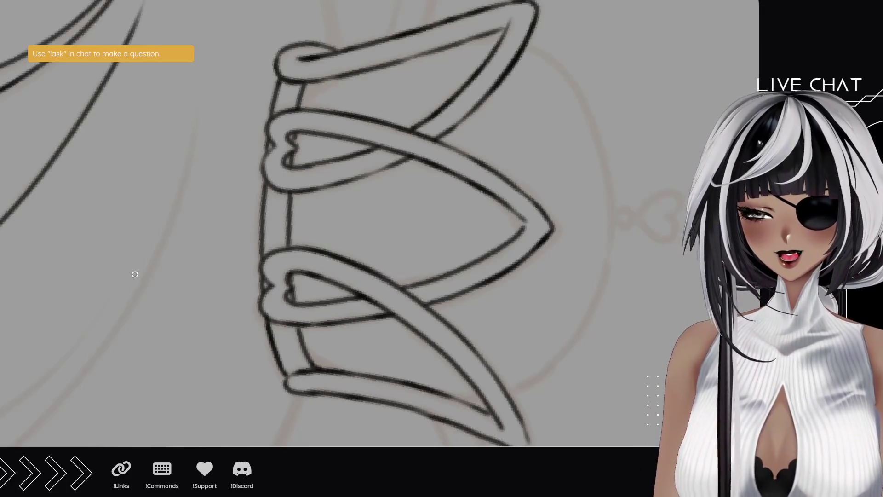
pyautogui.moveTo(215, 96); pyautogui.dragTo(189, 258)
pyautogui.scroll(2, 186, 276)
pyautogui.moveTo(148, 165)
pyautogui.mouseDown()
pyautogui.moveTo(144, 202)
pyautogui.moveTo(69, 205)
pyautogui.mouseUp()
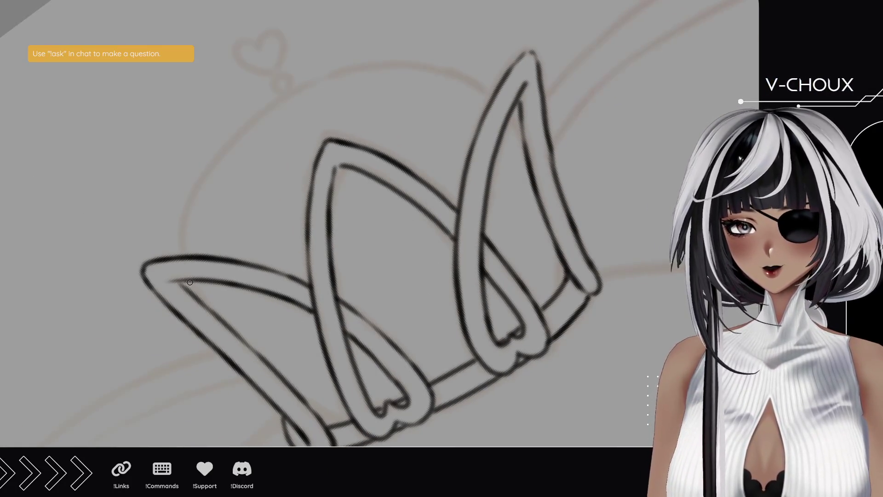
pyautogui.moveTo(190, 282); pyautogui.dragTo(209, 308)
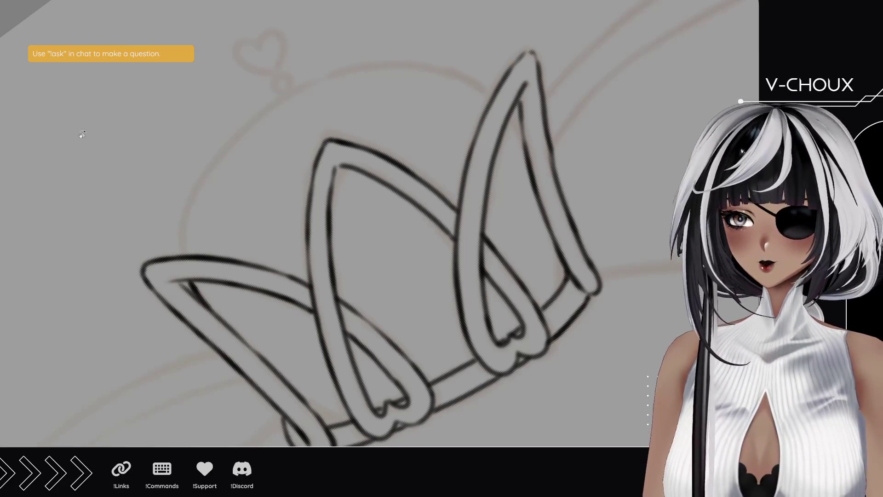
pyautogui.moveTo(82, 134); pyautogui.dragTo(112, 310)
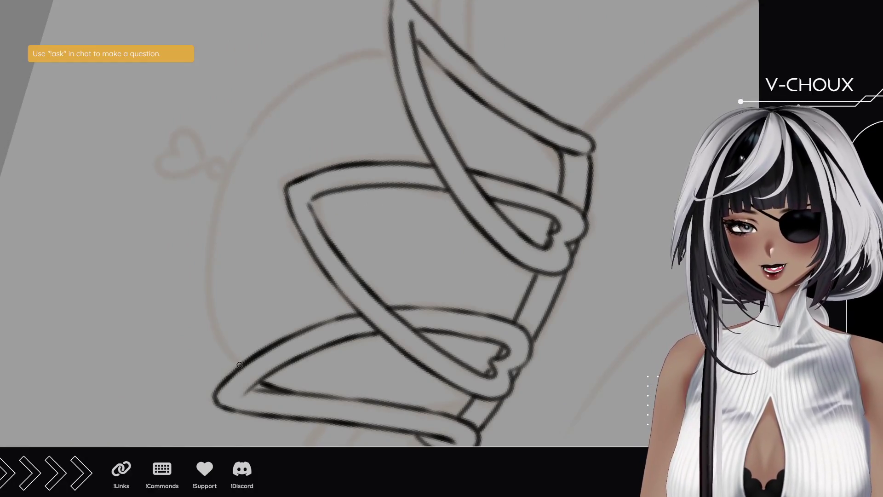
pyautogui.moveTo(238, 363); pyautogui.dragTo(210, 299)
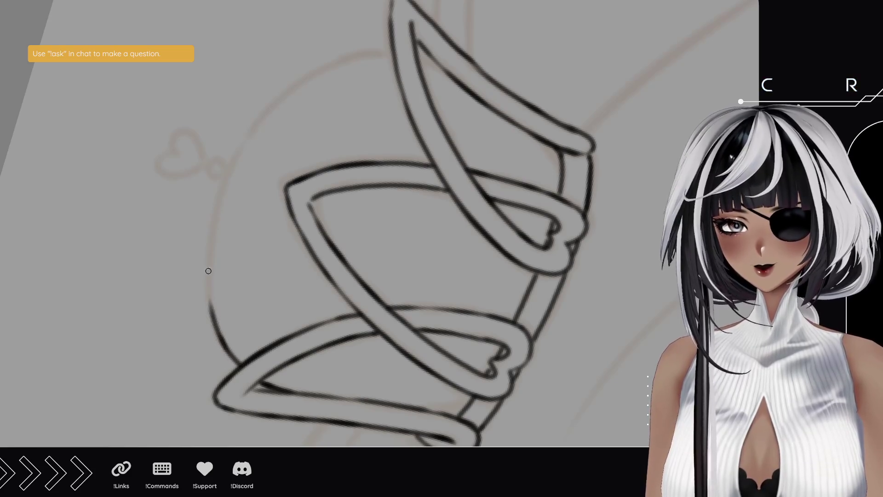
pyautogui.hotkey('ctrl', 'z')
pyautogui.moveTo(238, 362)
pyautogui.mouseDown()
pyautogui.moveTo(208, 281)
pyautogui.moveTo(216, 204)
pyautogui.mouseUp()
pyautogui.moveTo(215, 306); pyautogui.dragTo(214, 217)
pyautogui.moveTo(211, 249); pyautogui.dragTo(225, 173)
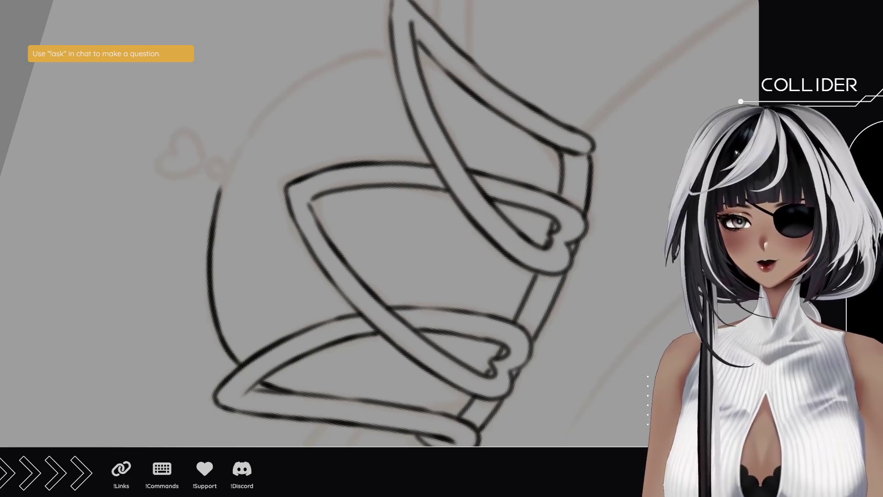
pyautogui.moveTo(60, 181)
pyautogui.mouseDown()
pyautogui.moveTo(144, 237)
pyautogui.moveTo(184, 295)
pyautogui.mouseUp()
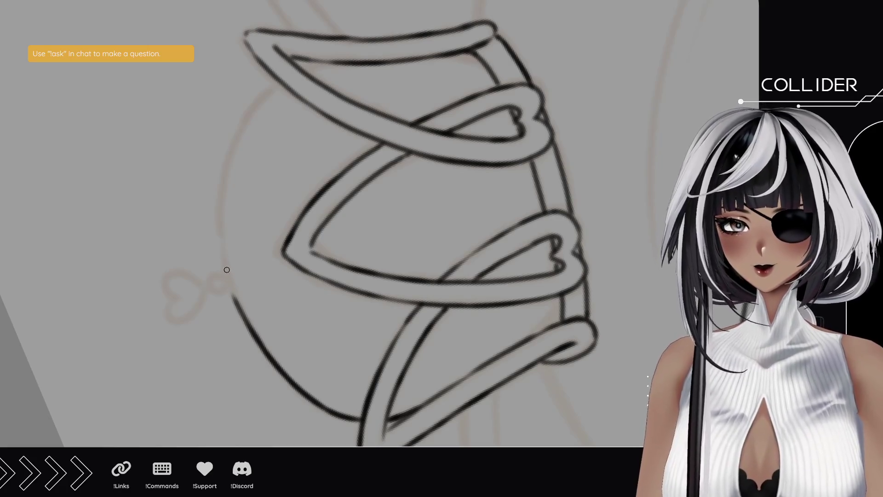
pyautogui.moveTo(228, 270); pyautogui.dragTo(221, 224)
pyautogui.moveTo(227, 269); pyautogui.dragTo(225, 158)
pyautogui.moveTo(222, 244); pyautogui.dragTo(239, 118)
pyautogui.moveTo(220, 199)
pyautogui.mouseDown()
pyautogui.moveTo(252, 92)
pyautogui.moveTo(281, 78)
pyautogui.mouseUp()
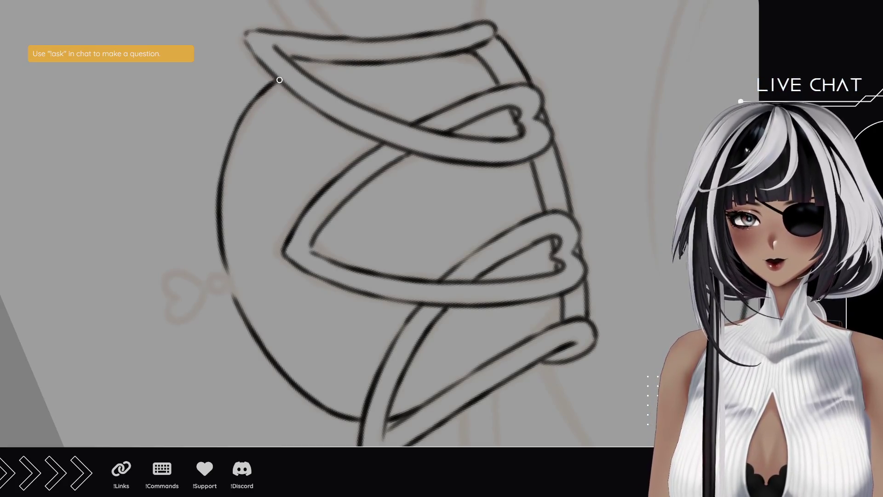
pyautogui.moveTo(197, 102); pyautogui.dragTo(144, 247)
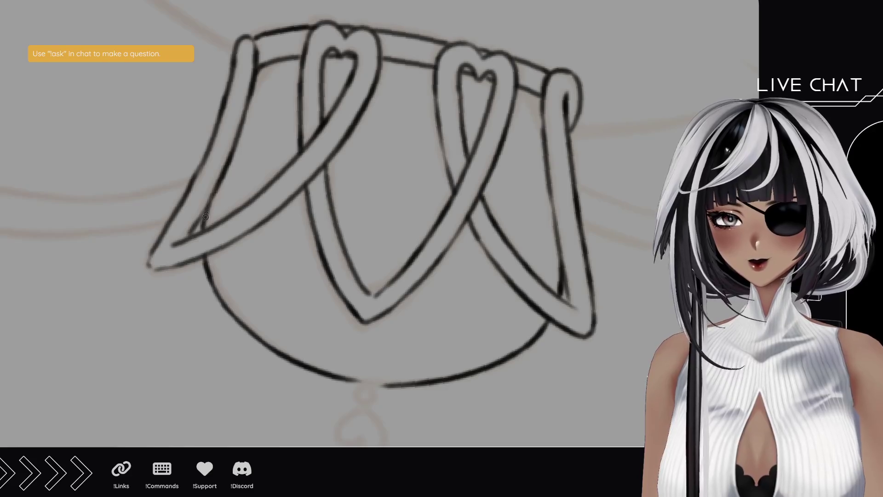
pyautogui.moveTo(324, 348); pyautogui.dragTo(283, 246)
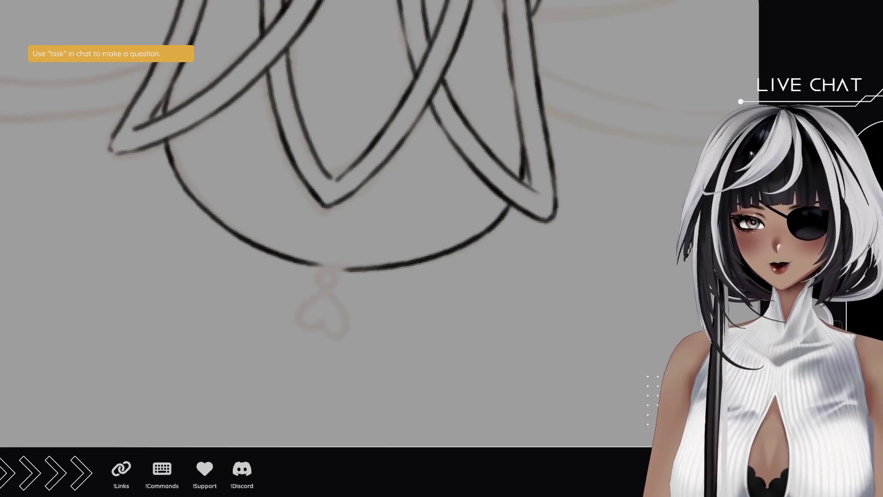
pyautogui.press('h')
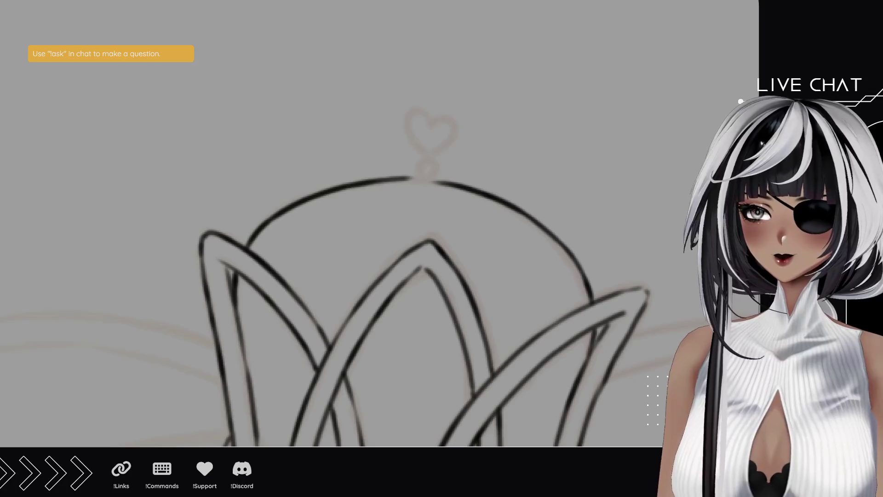
pyautogui.moveTo(429, 182)
pyautogui.mouseDown()
pyautogui.moveTo(417, 177)
pyautogui.moveTo(417, 161)
pyautogui.moveTo(417, 184)
pyautogui.moveTo(410, 167)
pyautogui.moveTo(436, 162)
pyautogui.moveTo(407, 141)
pyautogui.moveTo(419, 123)
pyautogui.moveTo(428, 133)
pyautogui.moveTo(437, 122)
pyautogui.moveTo(443, 143)
pyautogui.moveTo(431, 159)
pyautogui.mouseUp()
pyautogui.hotkey('ctrl', 'z')
pyautogui.moveTo(465, 244); pyautogui.dragTo(432, 89)
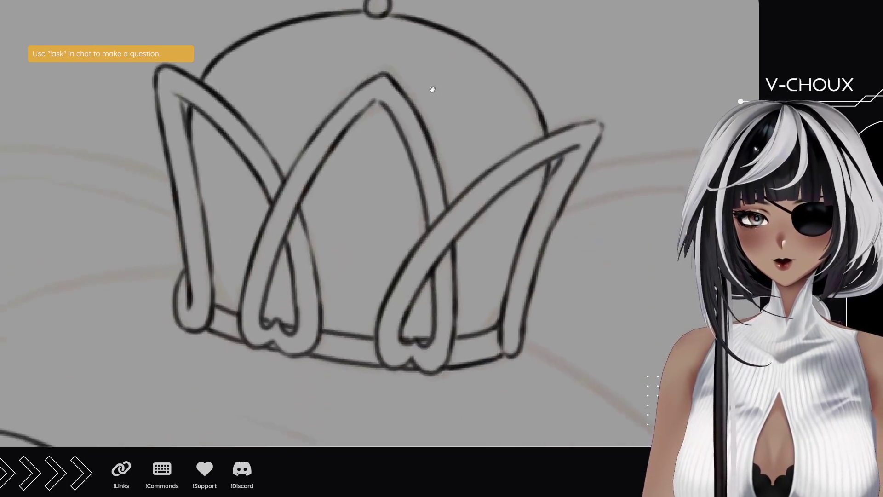
pyautogui.moveTo(432, 253); pyautogui.dragTo(414, 191)
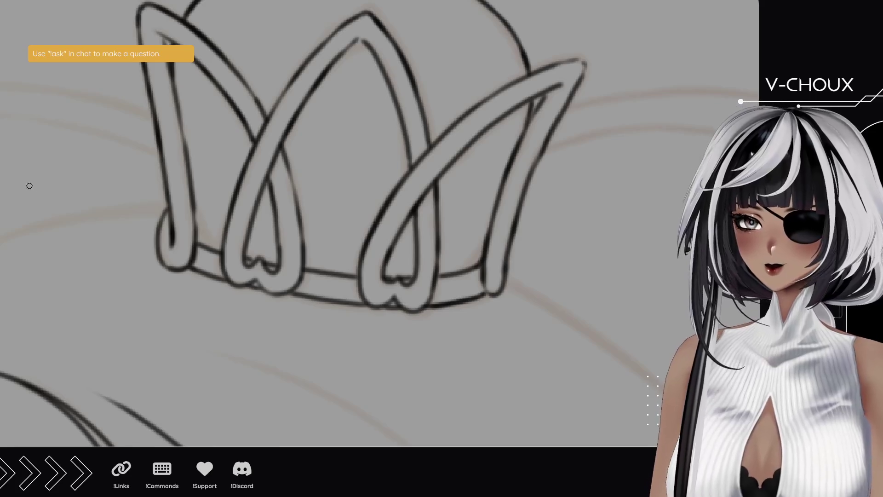
pyautogui.scroll(-5, 361, 238)
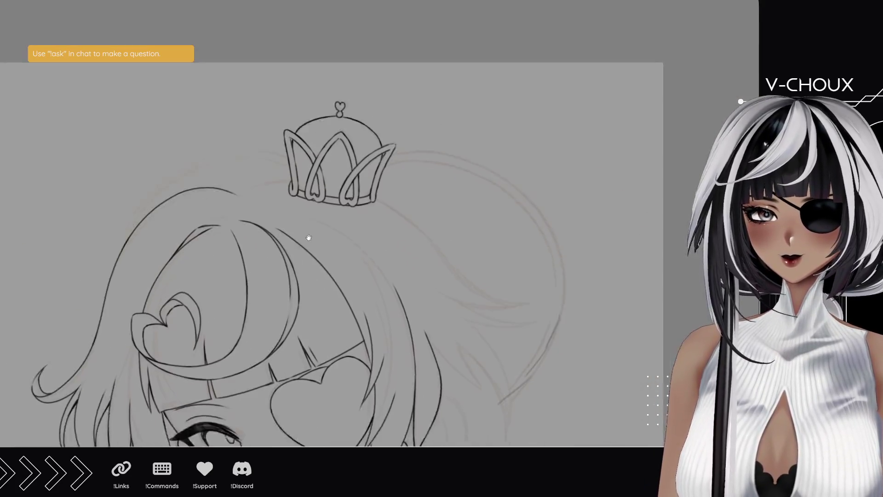
pyautogui.scroll(3, 354, 142)
pyautogui.scroll(1, 329, 137)
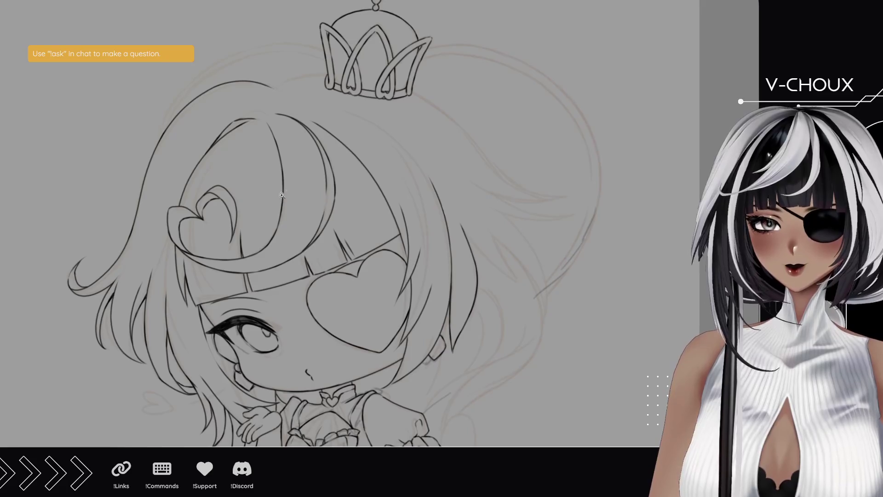
pyautogui.scroll(1, 279, 78)
pyautogui.scroll(3, 284, 72)
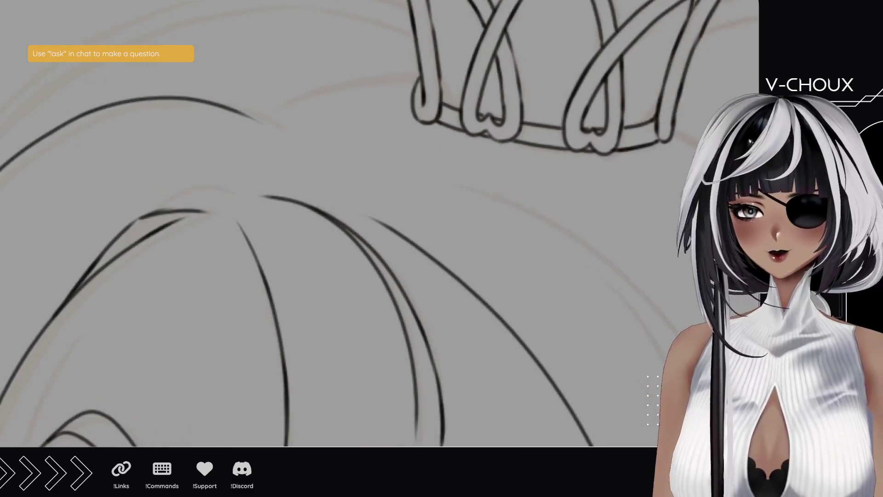
pyautogui.moveTo(221, 83)
pyautogui.mouseDown()
pyautogui.moveTo(202, 282)
pyautogui.moveTo(326, 335)
pyautogui.moveTo(215, 201)
pyautogui.mouseUp()
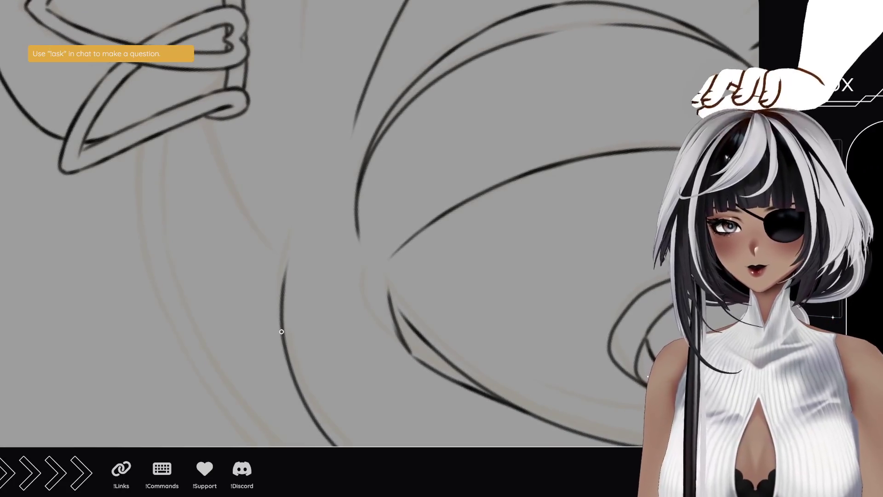
# Step: Ink the hair strands beneath the crown, redoing a short stroke and tilting the view
pyautogui.moveTo(281, 324); pyautogui.dragTo(298, 229)
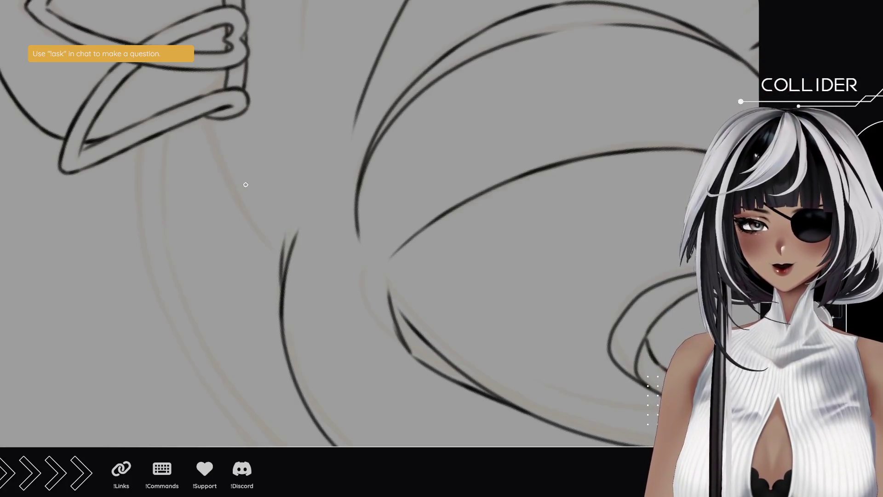
pyautogui.moveTo(244, 184); pyautogui.dragTo(236, 278)
pyautogui.moveTo(273, 350); pyautogui.dragTo(203, 239)
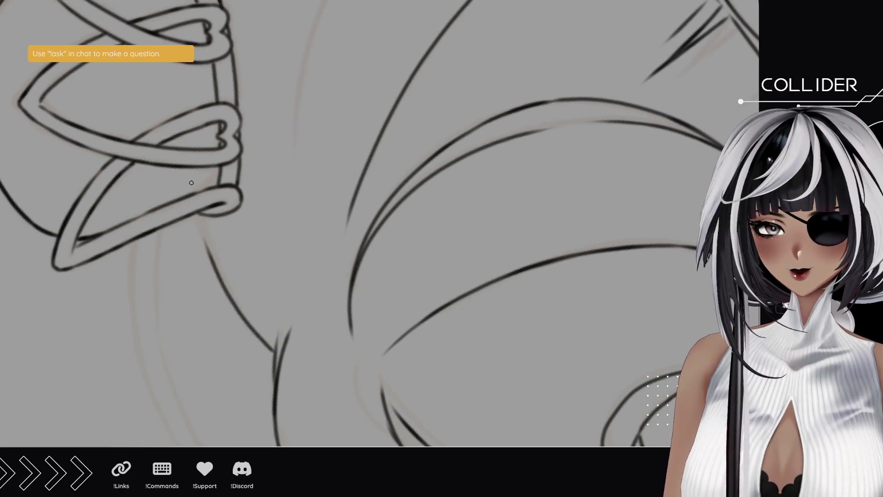
pyautogui.moveTo(223, 285); pyautogui.dragTo(201, 219)
pyautogui.hotkey('ctrl', 'z')
pyautogui.moveTo(217, 269)
pyautogui.mouseDown()
pyautogui.moveTo(201, 223)
pyautogui.moveTo(223, 289)
pyautogui.mouseUp()
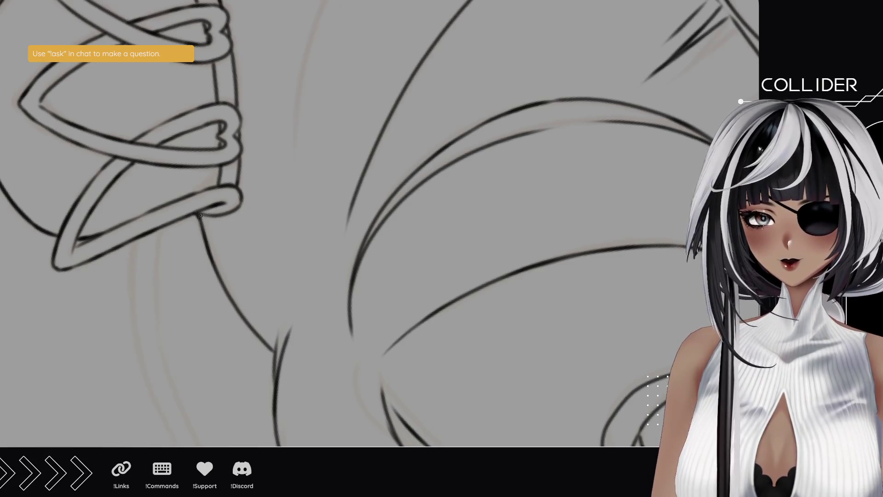
pyautogui.hotkey('ctrl', '0')
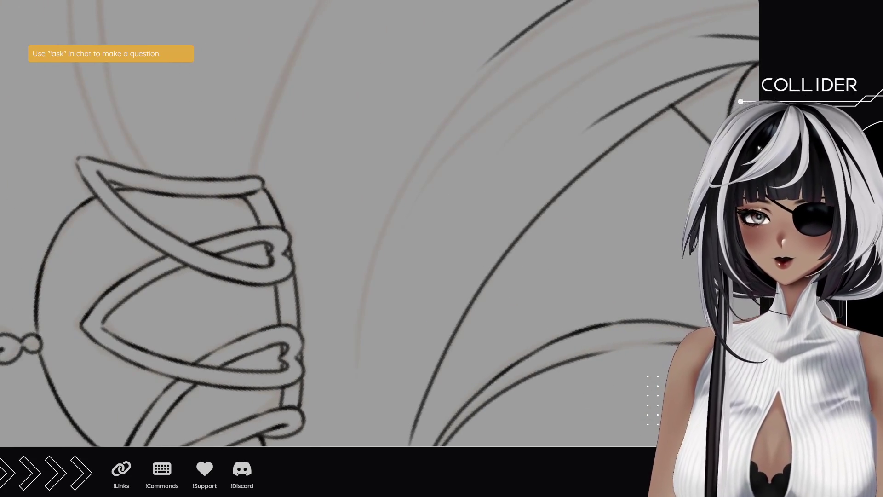
pyautogui.moveTo(258, 191); pyautogui.dragTo(238, 250)
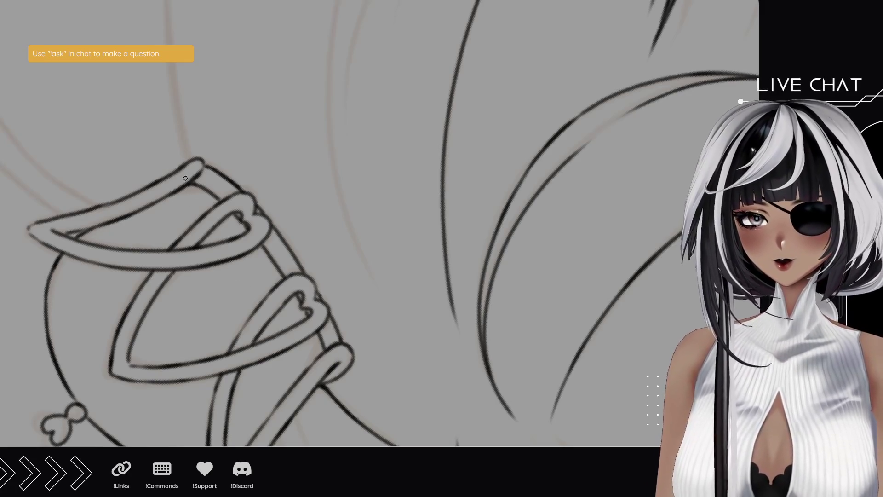
pyautogui.moveTo(205, 188); pyautogui.dragTo(228, 282)
# Step: Ink the crown's left edge and the left hair contour up to the top
pyautogui.moveTo(211, 254); pyautogui.dragTo(197, 187)
pyautogui.moveTo(211, 258); pyautogui.dragTo(192, 147)
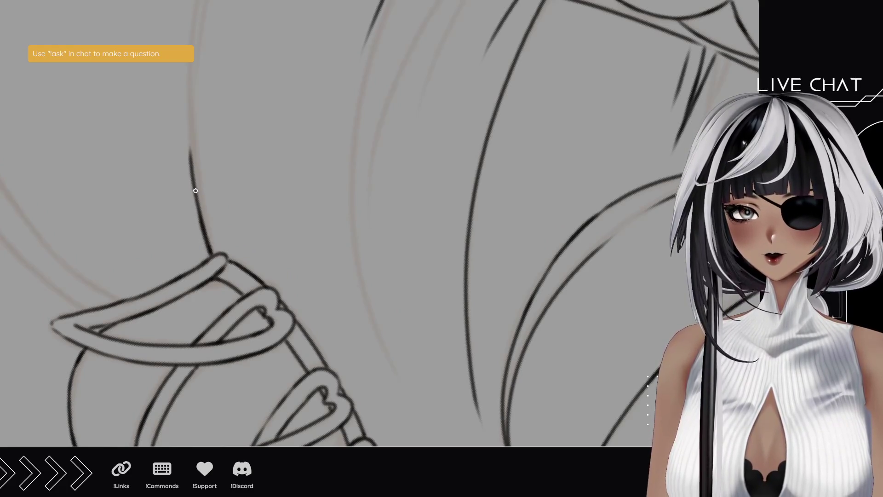
pyautogui.moveTo(197, 194)
pyautogui.mouseDown()
pyautogui.moveTo(187, 67)
pyautogui.moveTo(193, 217)
pyautogui.mouseUp()
pyautogui.moveTo(197, 303); pyautogui.dragTo(200, 184)
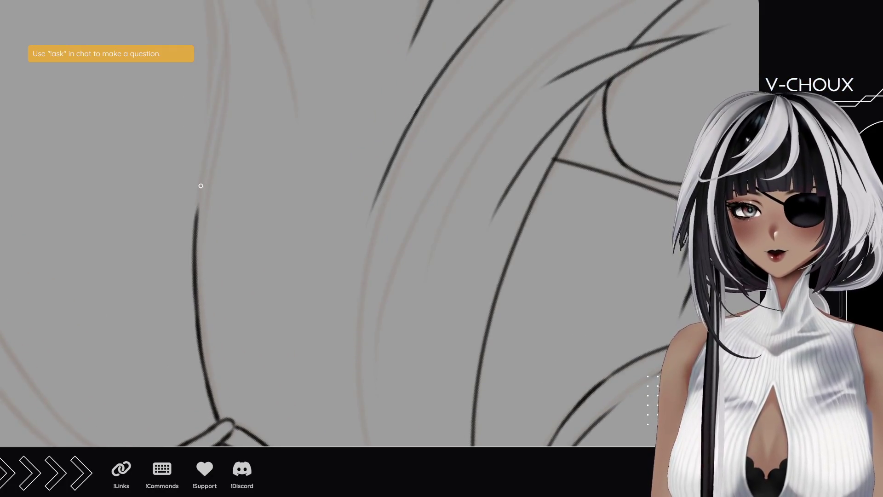
pyautogui.moveTo(194, 259); pyautogui.dragTo(206, 152)
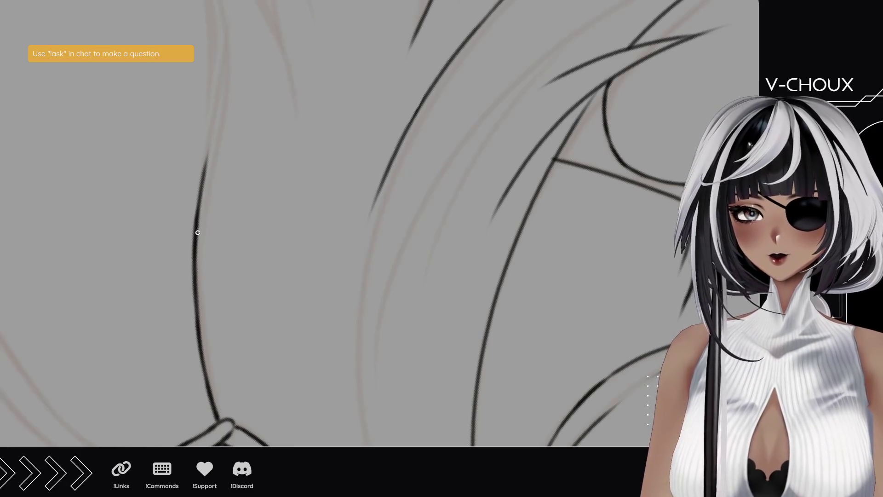
pyautogui.moveTo(200, 209); pyautogui.dragTo(209, 116)
pyautogui.moveTo(203, 181); pyautogui.dragTo(210, 94)
# Step: Ink the long curved hair strands on the right, redrawing failed strokes as single lines
pyautogui.scroll(5, 210, 184)
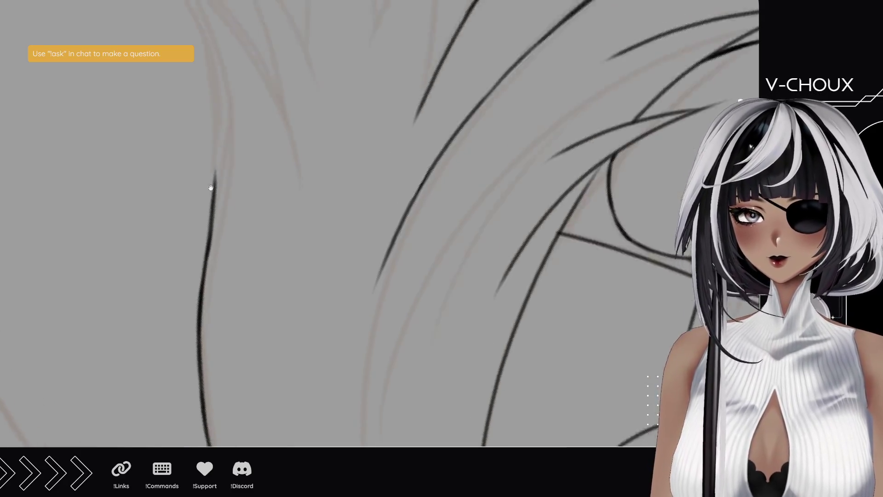
pyautogui.moveTo(59, 188)
pyautogui.mouseDown()
pyautogui.moveTo(403, 335)
pyautogui.moveTo(325, 247)
pyautogui.moveTo(263, 199)
pyautogui.mouseUp()
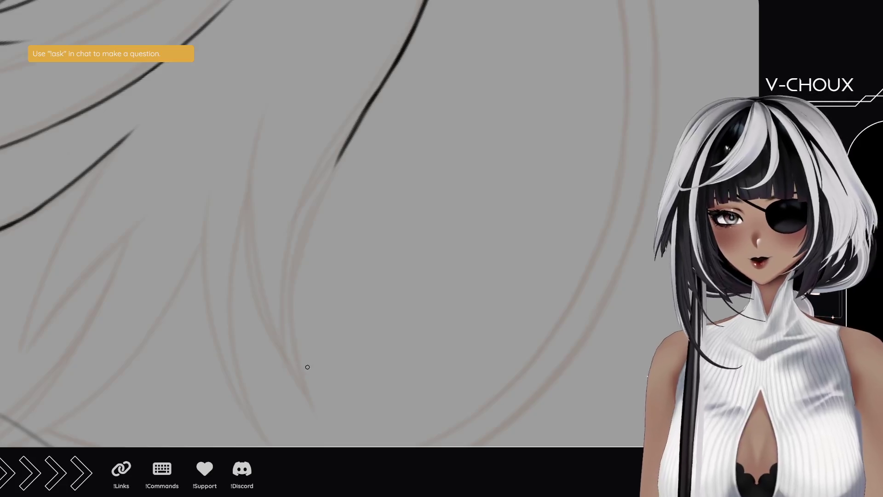
pyautogui.moveTo(312, 395); pyautogui.dragTo(342, 186)
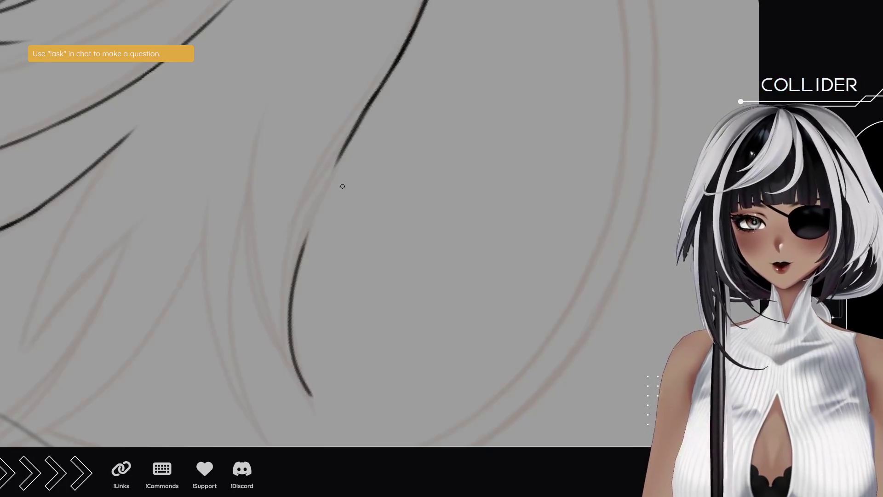
pyautogui.hotkey('ctrl', 'z')
pyautogui.moveTo(312, 385); pyautogui.dragTo(322, 193)
pyautogui.hotkey('ctrl', 'z')
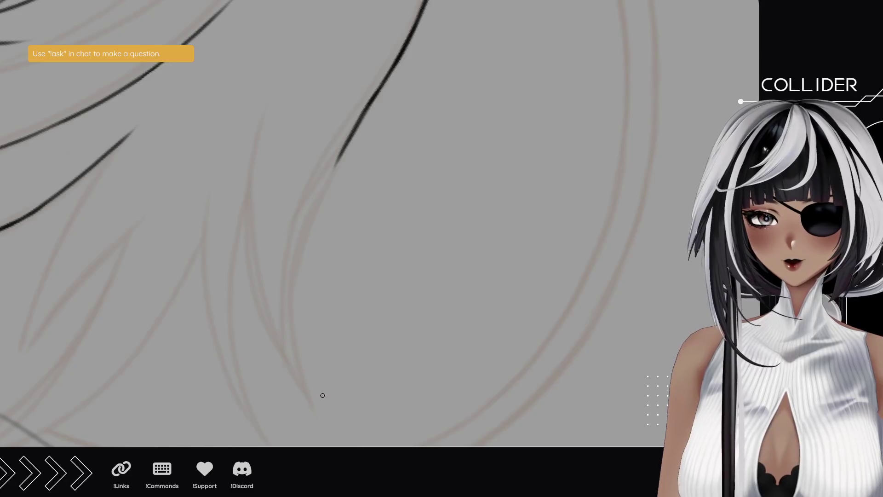
pyautogui.moveTo(313, 395); pyautogui.dragTo(327, 203)
pyautogui.moveTo(302, 269); pyautogui.dragTo(340, 156)
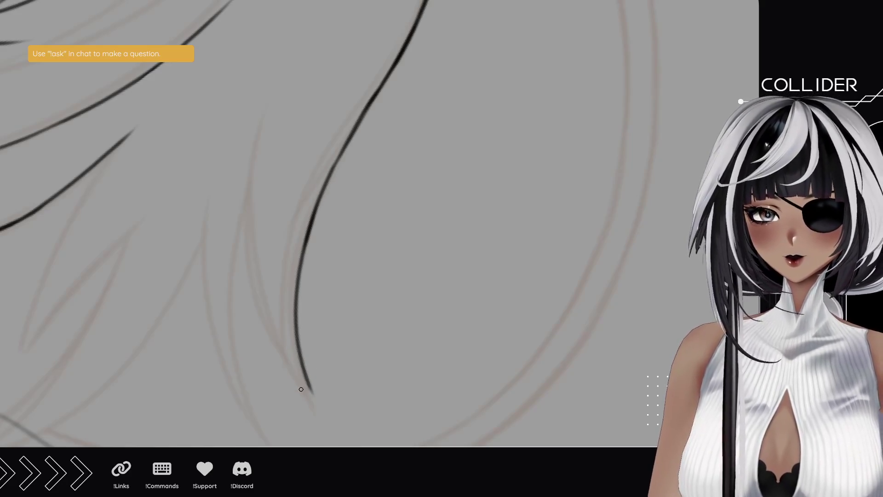
pyautogui.moveTo(312, 394); pyautogui.dragTo(244, 207)
pyautogui.hotkey('ctrl', 'z')
pyautogui.moveTo(326, 398)
pyautogui.mouseDown()
pyautogui.moveTo(276, 350)
pyautogui.moveTo(262, 116)
pyautogui.mouseUp()
# Step: Ink two more long curved strands further left, redrawing the leftmost one
pyautogui.moveTo(248, 345); pyautogui.dragTo(249, 271)
pyautogui.moveTo(279, 379); pyautogui.dragTo(256, 132)
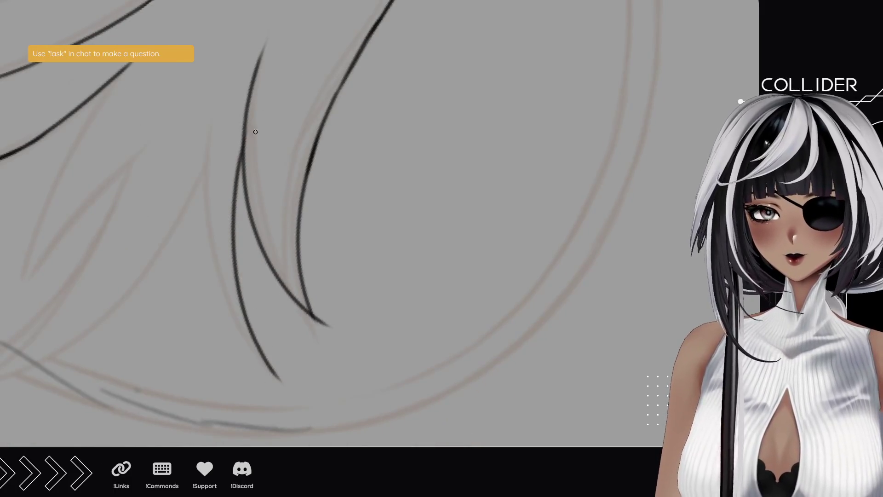
pyautogui.moveTo(260, 371); pyautogui.dragTo(193, 115)
pyautogui.hotkey('ctrl', 'z')
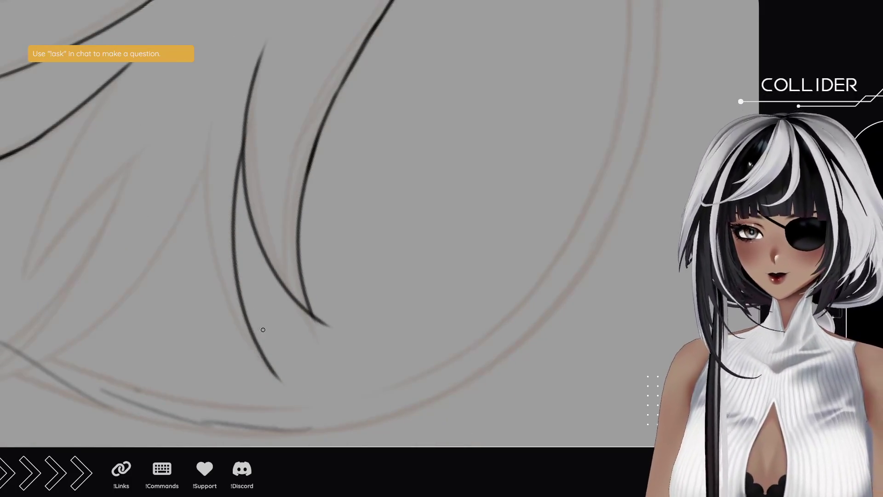
pyautogui.moveTo(289, 384); pyautogui.dragTo(205, 141)
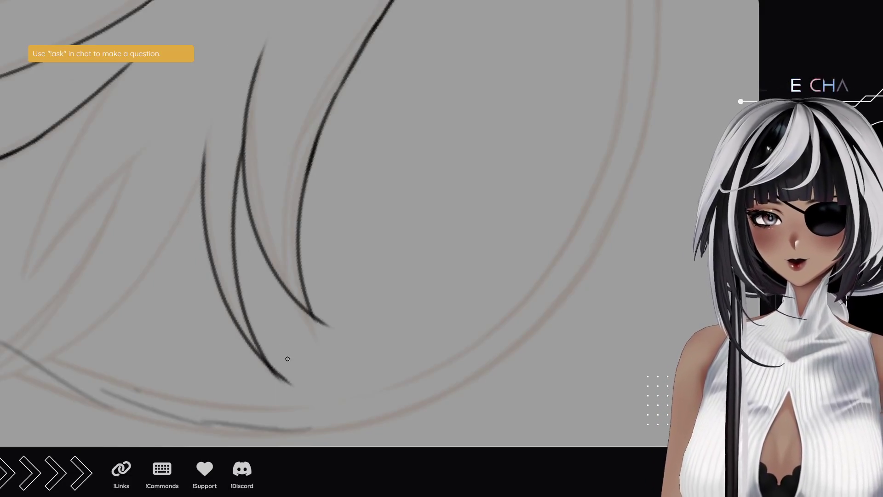
pyautogui.scroll(-6, 330, 311)
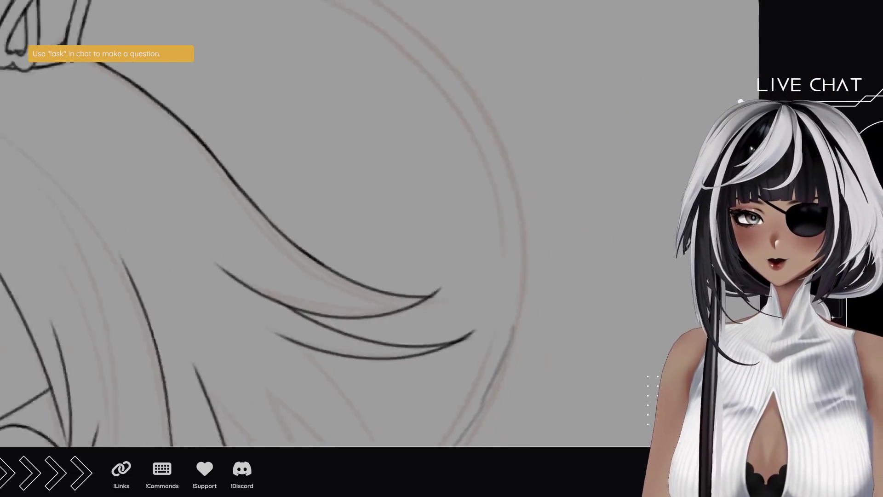
# Step: Zoom out and pan until the whole chibi lineart, crown to ruffled dress, fits in view
pyautogui.scroll(-2, 330, 312)
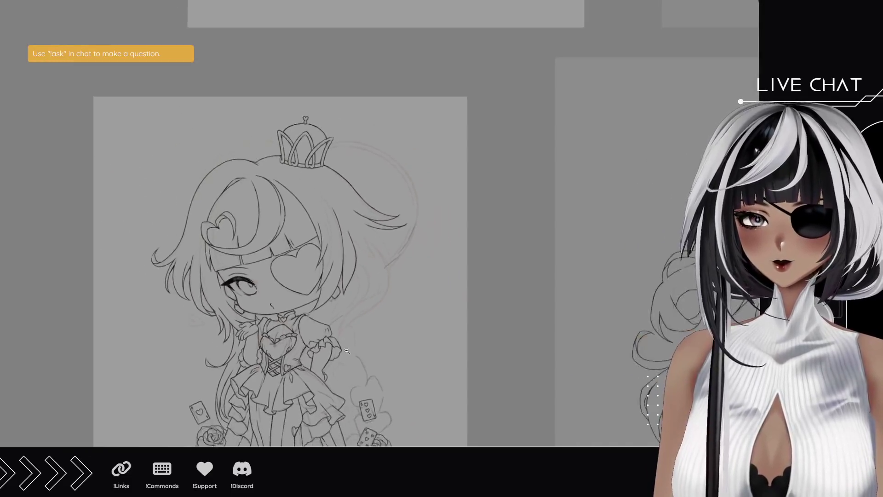
pyautogui.scroll(1, 330, 311)
pyautogui.moveTo(345, 232); pyautogui.dragTo(350, 246)
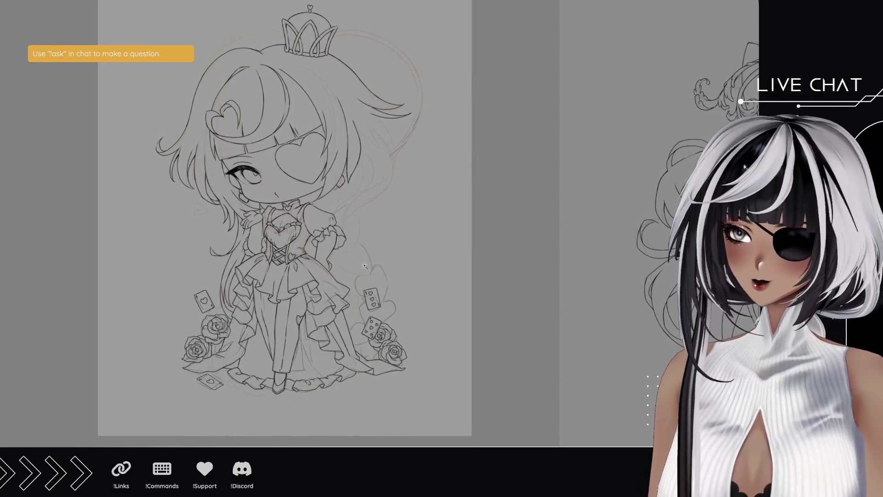
pyautogui.moveTo(360, 160)
pyautogui.mouseDown()
pyautogui.moveTo(379, 190)
pyautogui.moveTo(363, 184)
pyautogui.mouseUp()
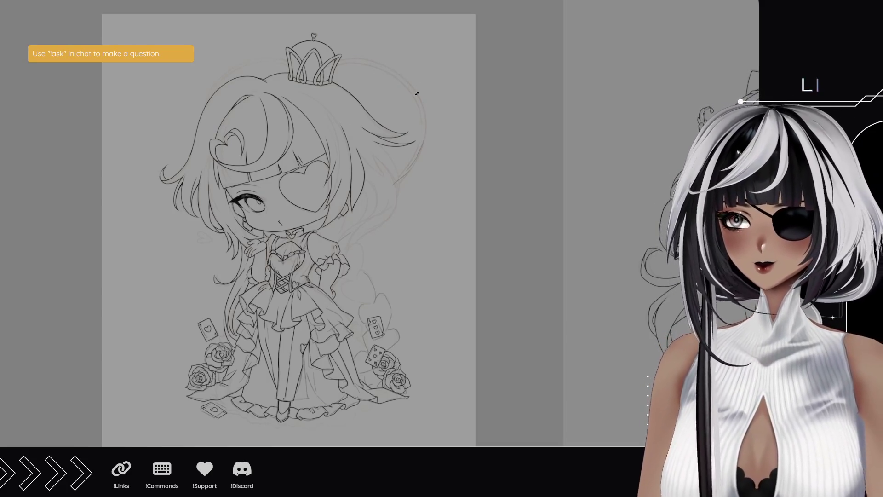
# Step: Handwrite 'Dinner break!' right of the chibi and underline it with a swoosh
pyautogui.moveTo(420, 92)
pyautogui.mouseDown()
pyautogui.moveTo(404, 83)
pyautogui.moveTo(436, 124)
pyautogui.mouseUp()
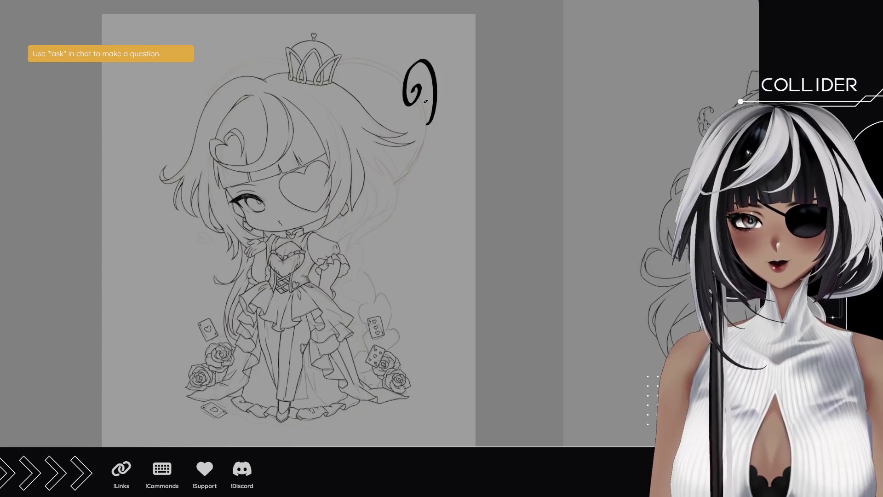
pyautogui.moveTo(415, 60); pyautogui.dragTo(435, 127)
pyautogui.hotkey('ctrl', 'z')
pyautogui.moveTo(412, 57)
pyautogui.mouseDown()
pyautogui.moveTo(429, 122)
pyautogui.moveTo(458, 92)
pyautogui.moveTo(468, 99)
pyautogui.moveTo(472, 85)
pyautogui.moveTo(483, 92)
pyautogui.moveTo(494, 78)
pyautogui.moveTo(496, 92)
pyautogui.moveTo(529, 68)
pyautogui.mouseUp()
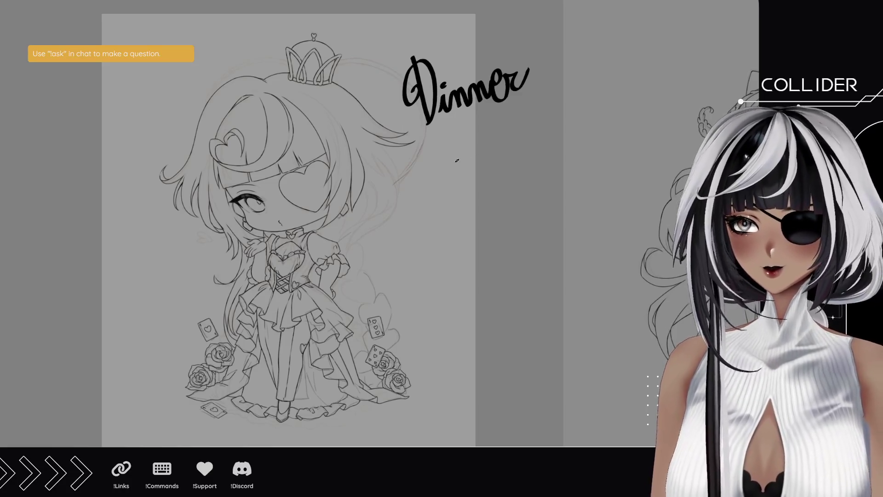
pyautogui.moveTo(440, 129)
pyautogui.mouseDown()
pyautogui.moveTo(441, 175)
pyautogui.moveTo(475, 159)
pyautogui.moveTo(483, 168)
pyautogui.moveTo(506, 150)
pyautogui.moveTo(519, 170)
pyautogui.moveTo(519, 142)
pyautogui.moveTo(520, 154)
pyautogui.moveTo(539, 152)
pyautogui.mouseUp()
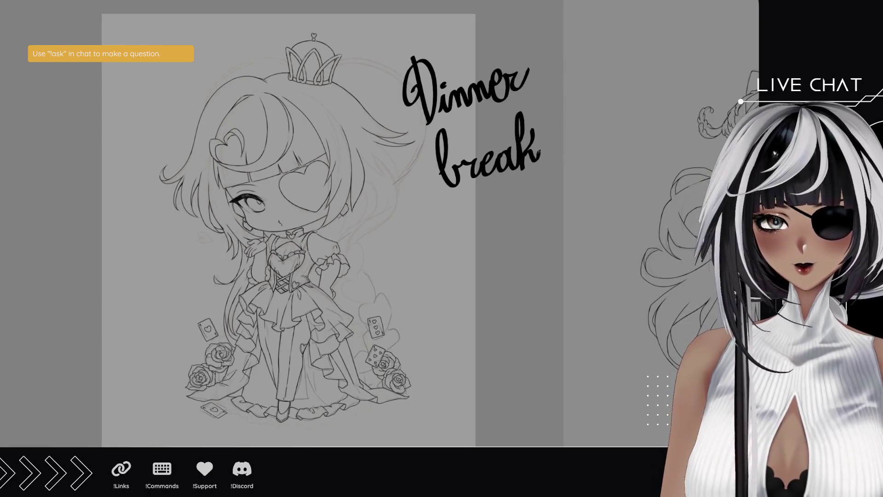
pyautogui.moveTo(552, 88); pyautogui.dragTo(546, 169)
pyautogui.click(547, 170)
pyautogui.moveTo(440, 168); pyautogui.dragTo(427, 185)
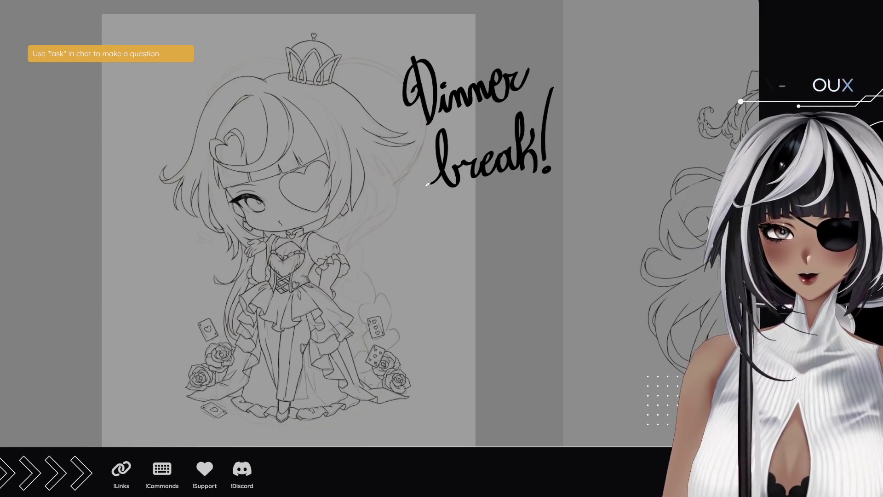
pyautogui.moveTo(405, 239); pyautogui.dragTo(669, 109)
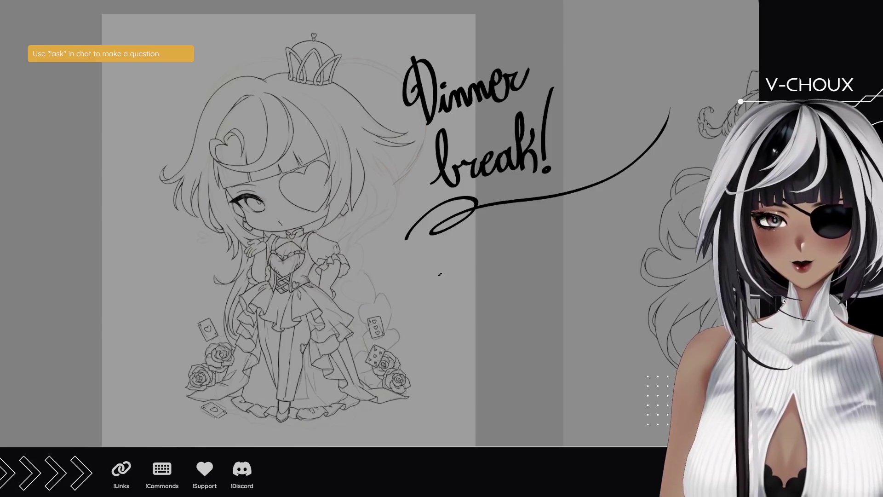
# Step: Letter 'back around 9:' below the swoosh, undoing malformed strokes
pyautogui.moveTo(431, 278)
pyautogui.mouseDown()
pyautogui.moveTo(444, 242)
pyautogui.moveTo(445, 278)
pyautogui.moveTo(483, 261)
pyautogui.moveTo(490, 276)
pyautogui.moveTo(497, 232)
pyautogui.moveTo(507, 275)
pyautogui.moveTo(531, 253)
pyautogui.moveTo(540, 264)
pyautogui.moveTo(551, 249)
pyautogui.moveTo(561, 261)
pyautogui.moveTo(582, 240)
pyautogui.moveTo(624, 231)
pyautogui.moveTo(626, 240)
pyautogui.moveTo(625, 204)
pyautogui.moveTo(632, 244)
pyautogui.moveTo(637, 231)
pyautogui.mouseUp()
pyautogui.hotkey('ctrl', 'z')
pyautogui.hotkey('ctrl', 'z')
pyautogui.hotkey('ctrl', 'z')
pyautogui.hotkey('ctrl', 'z')
pyautogui.hotkey('ctrl', 'z')
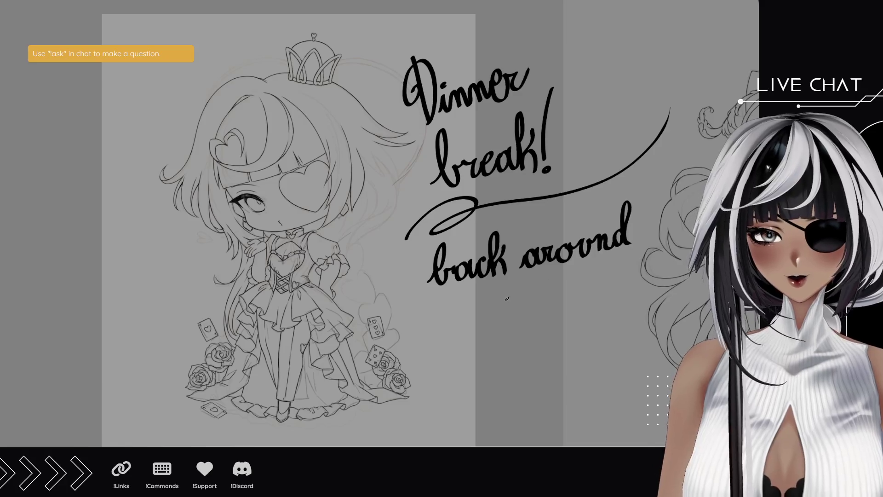
pyautogui.moveTo(517, 293); pyautogui.dragTo(513, 328)
pyautogui.hotkey('ctrl', 'z')
pyautogui.moveTo(520, 289); pyautogui.dragTo(525, 321)
pyautogui.click(536, 287)
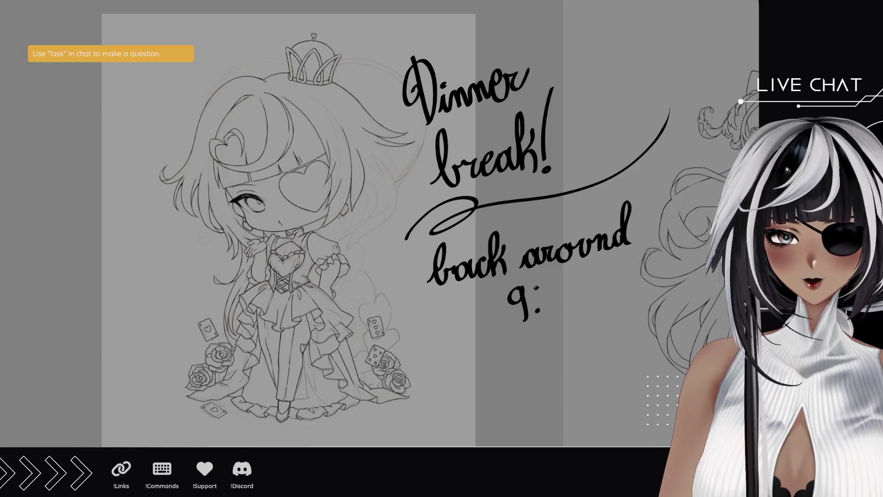
pyautogui.hotkey('ctrl', 'z')
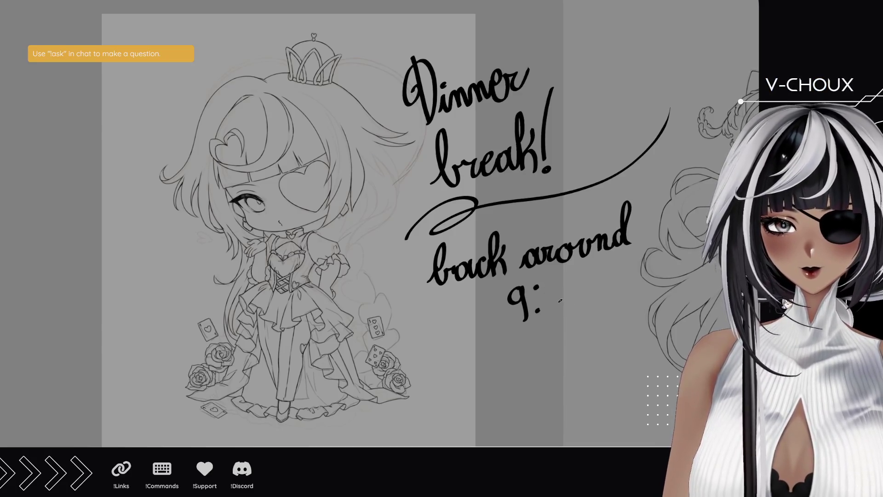